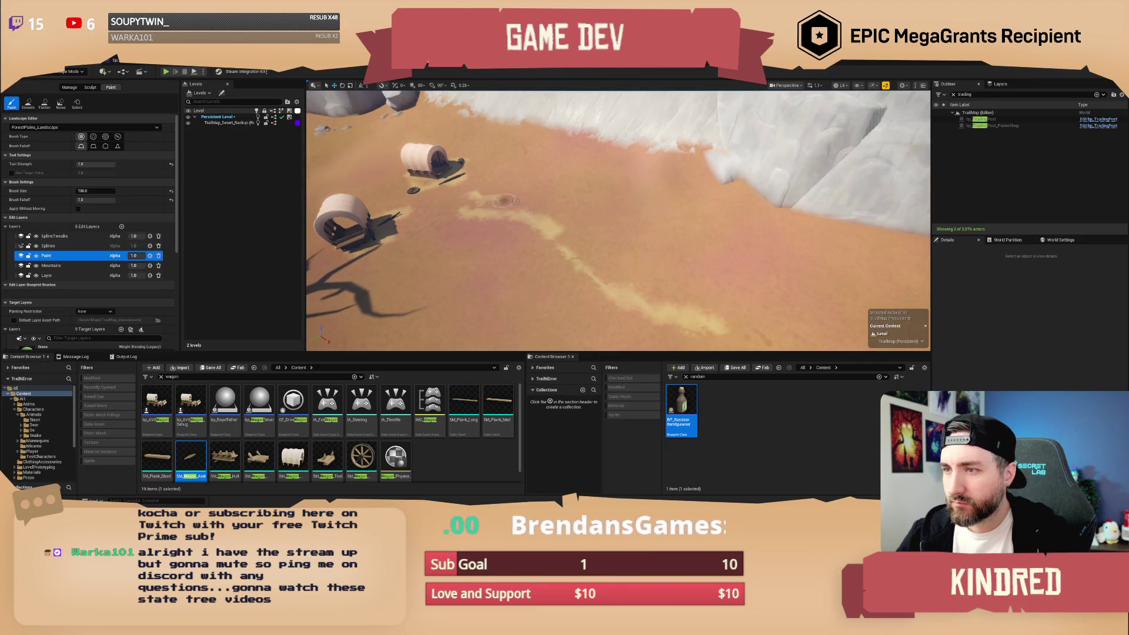
Frame the wagons, tree and cliffs, and switch the editor mode from landscape painting to Selection.
drag(739, 310, 701, 278)
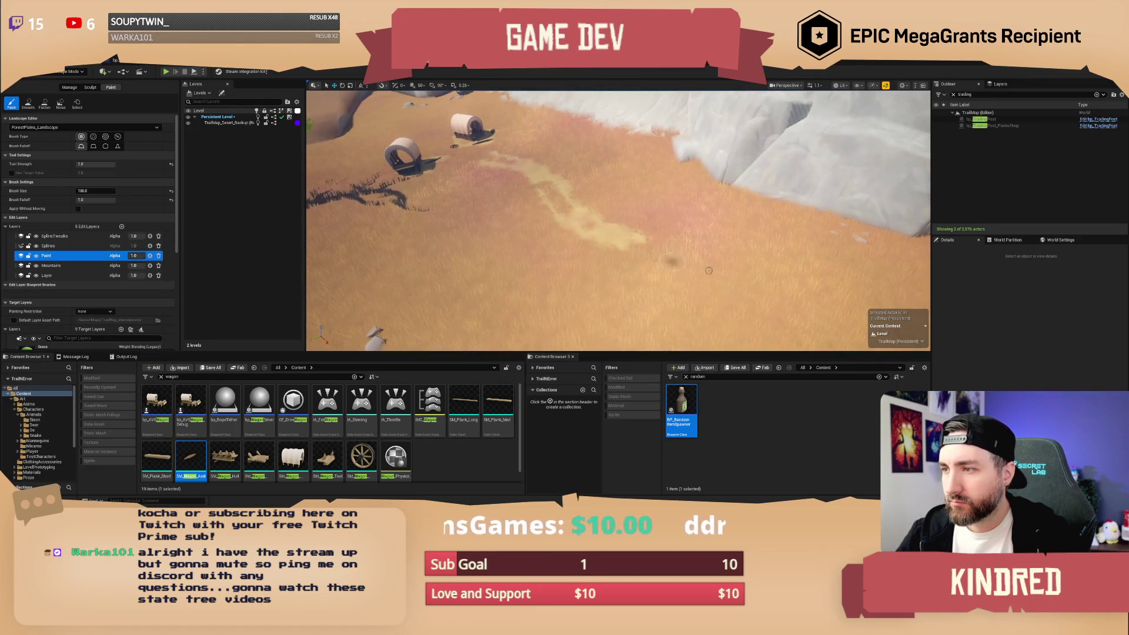
mouse_move(822, 336)
mouse_down()
mouse_move(659, 269)
mouse_move(712, 294)
mouse_move(588, 329)
mouse_move(547, 320)
mouse_up()
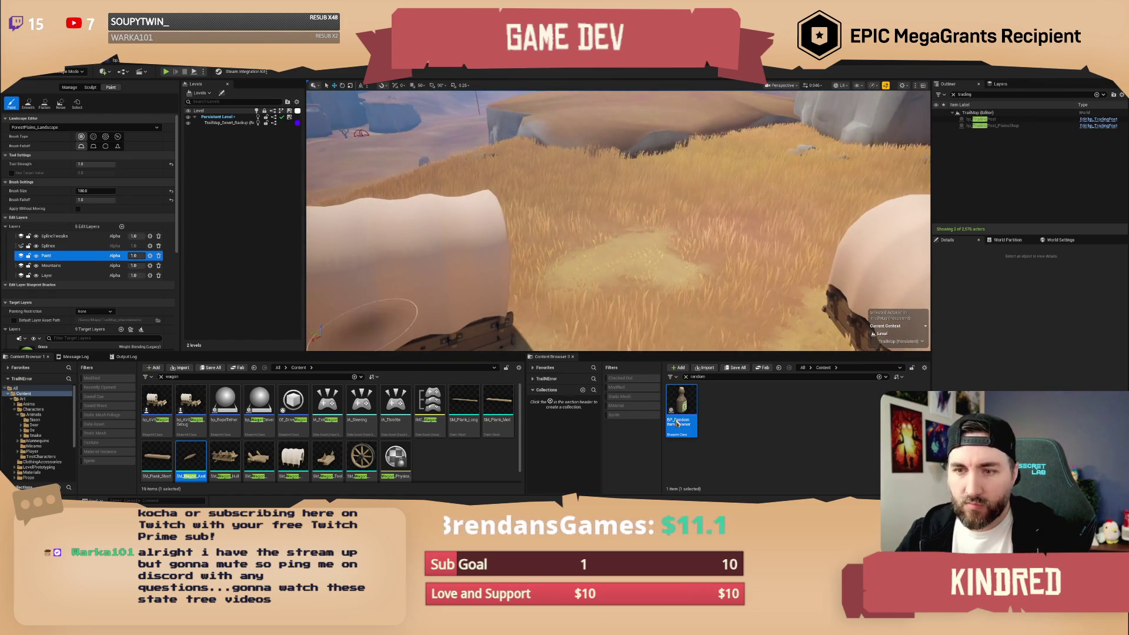
click(717, 377)
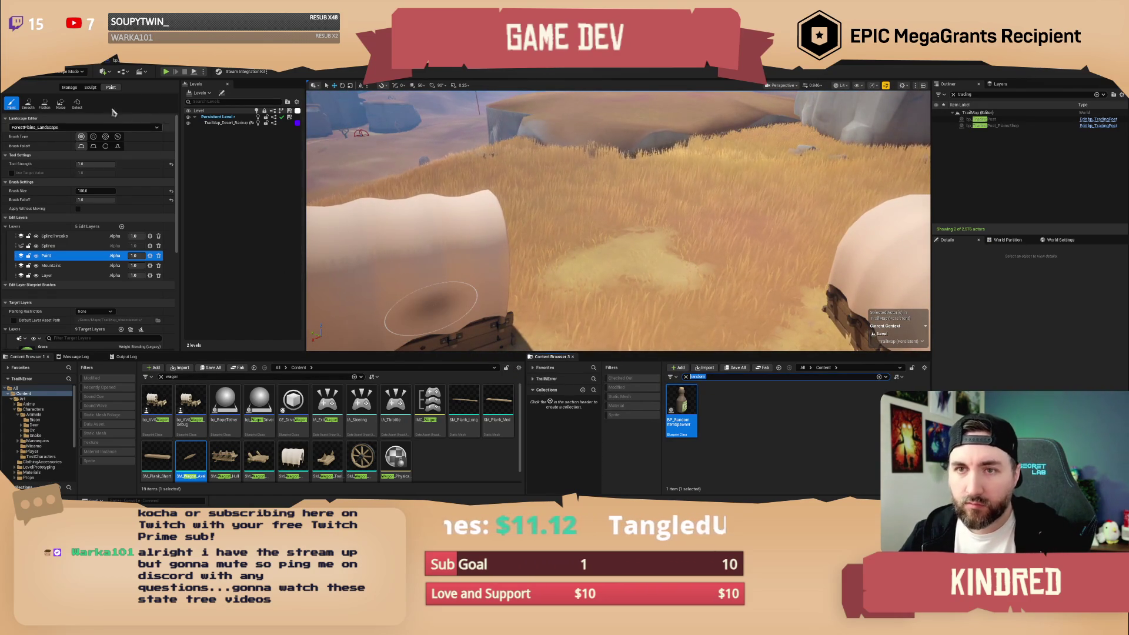
click(69, 71)
click(61, 82)
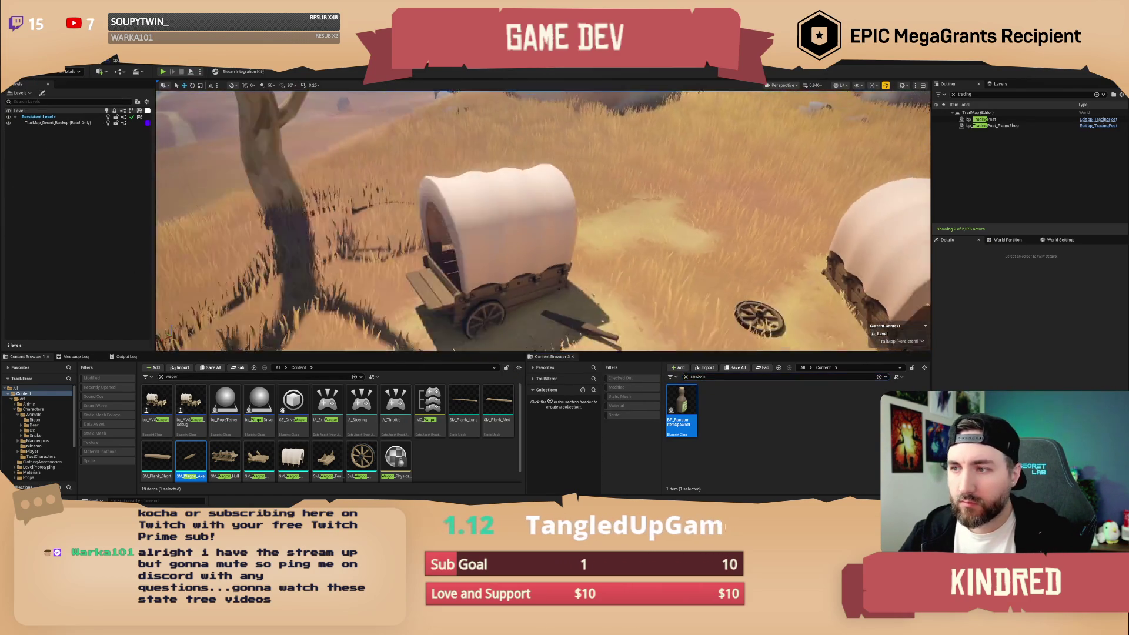
scroll(584, 221, up, 3)
Alt-drag copies of BP_RandomItemSpawner around the wagon and raise them higher on it.
click(525, 212)
key(f)
mouse_move(522, 184)
alt+mouse_down()
mouse_move(462, 274)
mouse_move(517, 259)
alt+mouse_up()
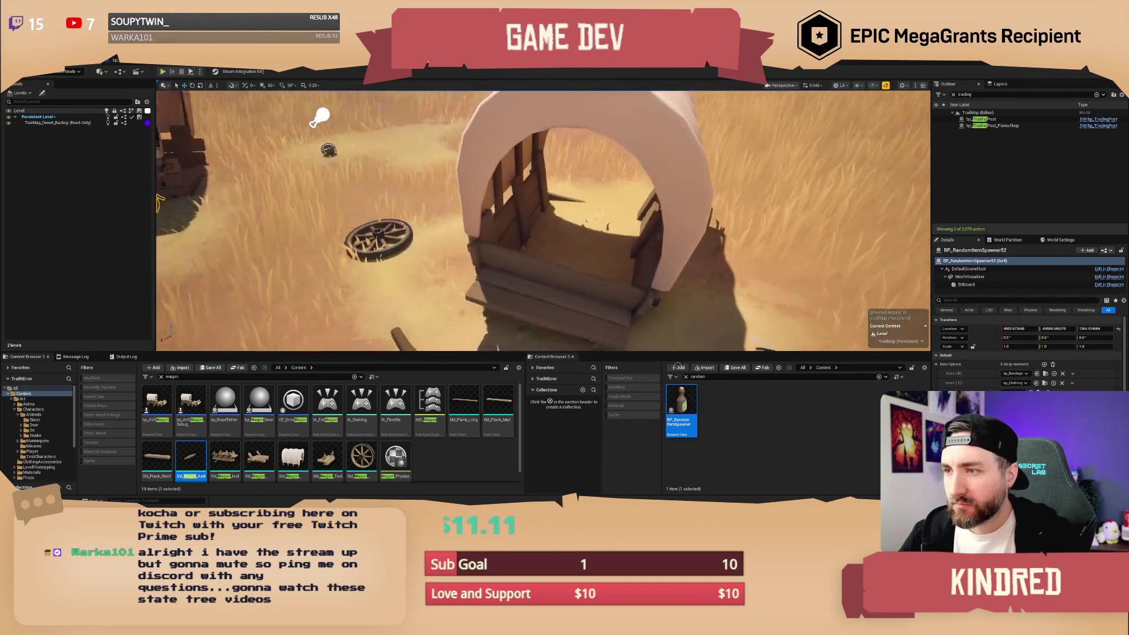
mouse_move(597, 244)
alt+mouse_down()
mouse_move(652, 289)
mouse_move(470, 176)
mouse_move(412, 153)
mouse_move(359, 155)
alt+mouse_up()
ctrl+click(441, 150)
ctrl+click(431, 143)
ctrl+click(478, 229)
drag(448, 226, 441, 190)
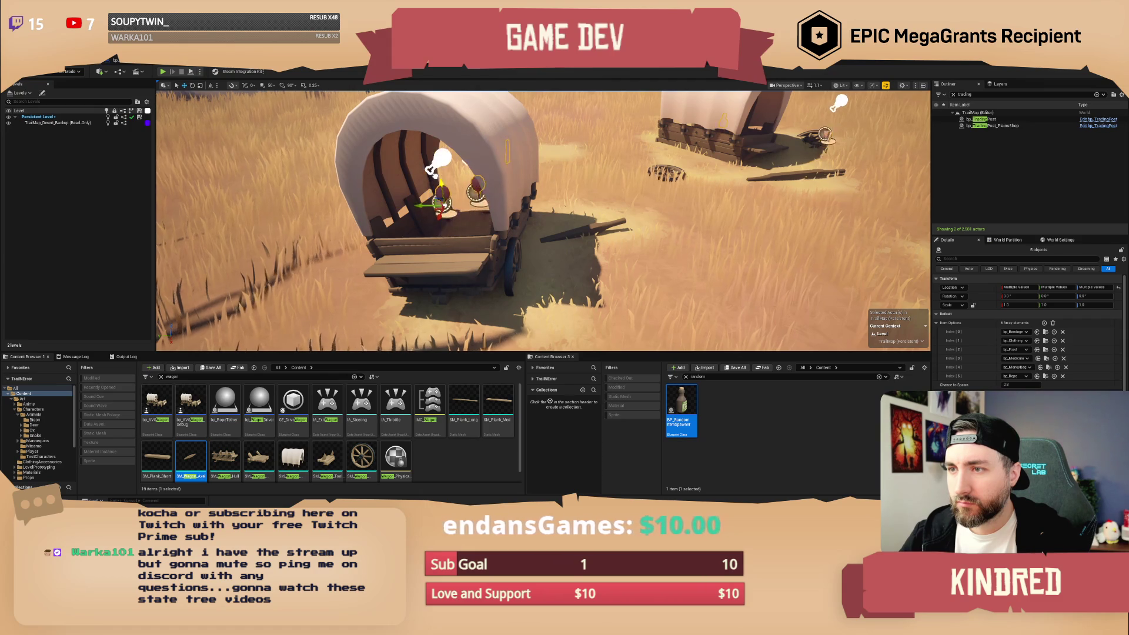
key(Escape)
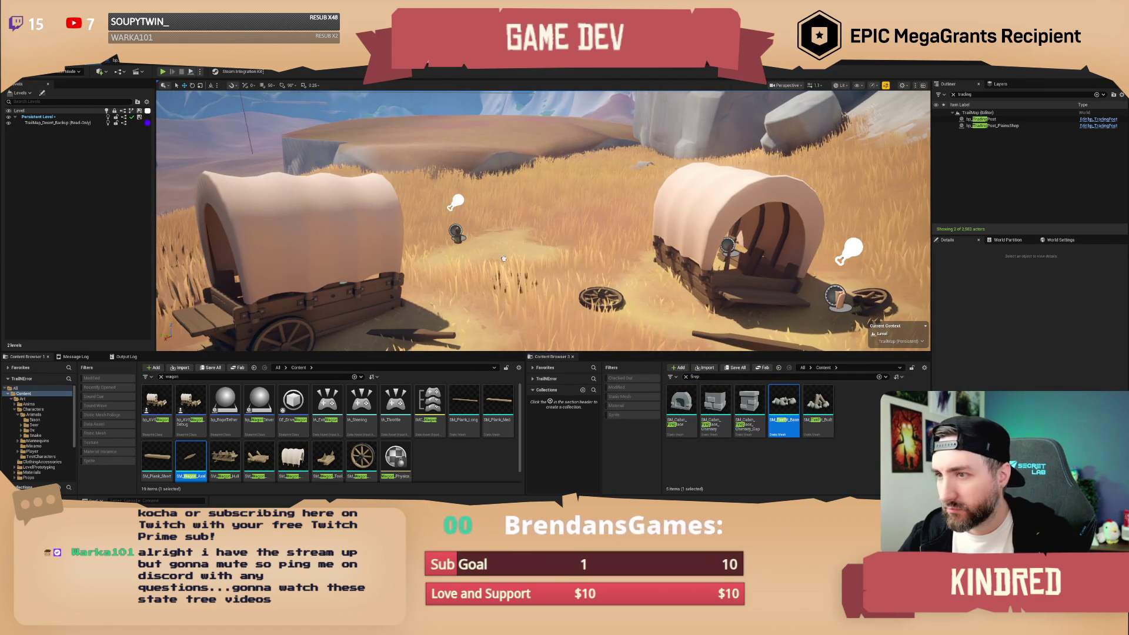
Drag bp_POI from the Content Browser into the spot between the two wagons.
scroll(499, 237, down, 10)
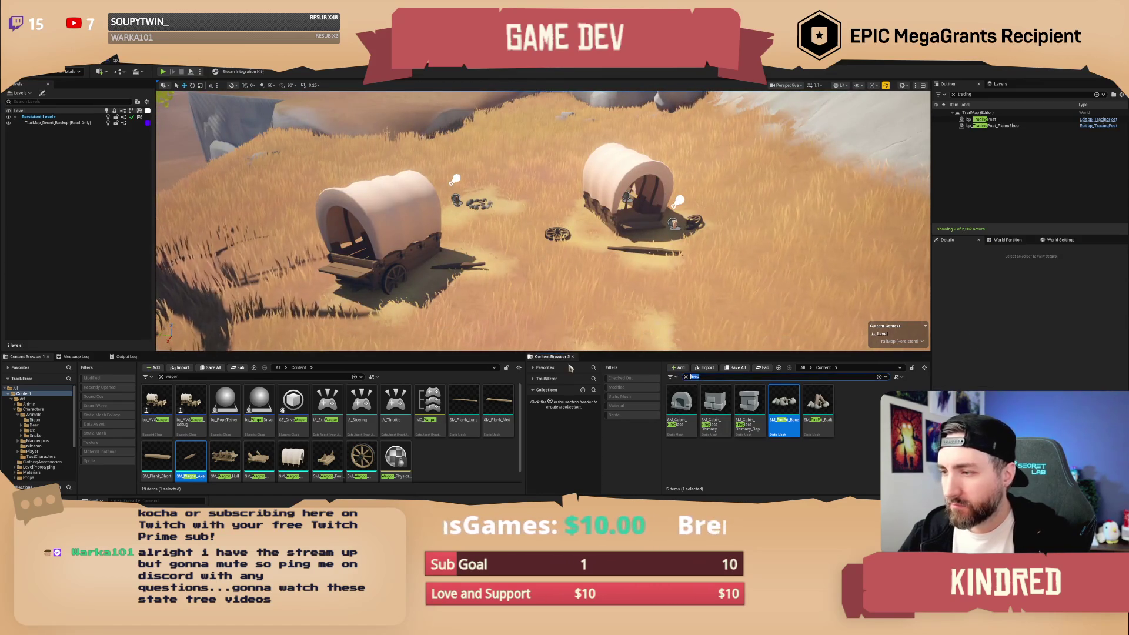
mouse_move(679, 395)
mouse_down()
mouse_move(471, 223)
mouse_move(531, 222)
mouse_up()
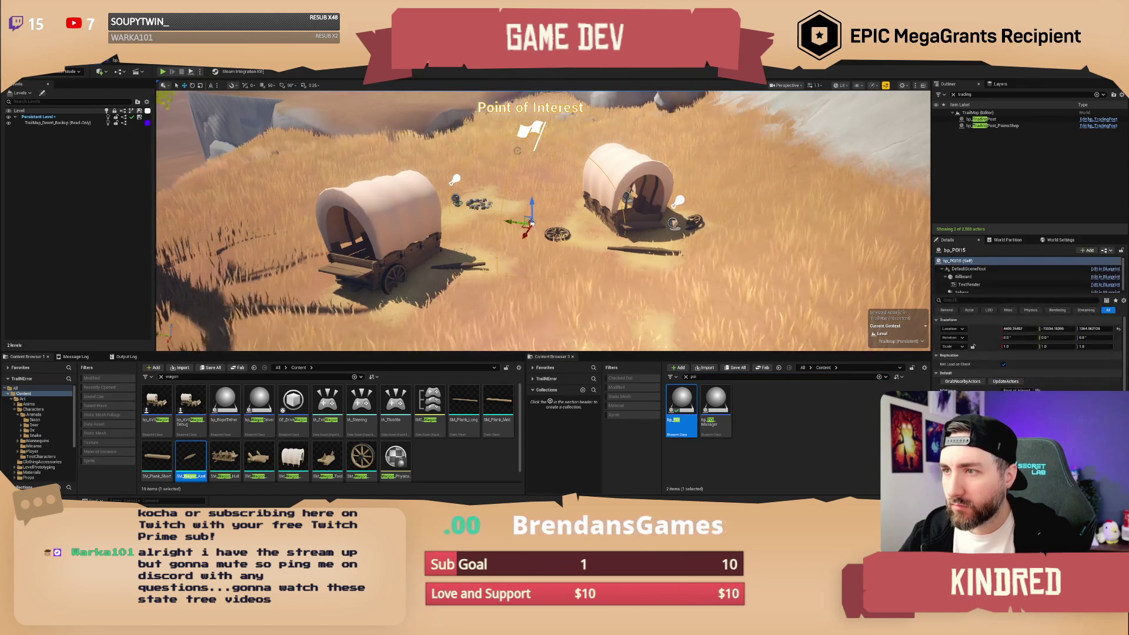
click(530, 222)
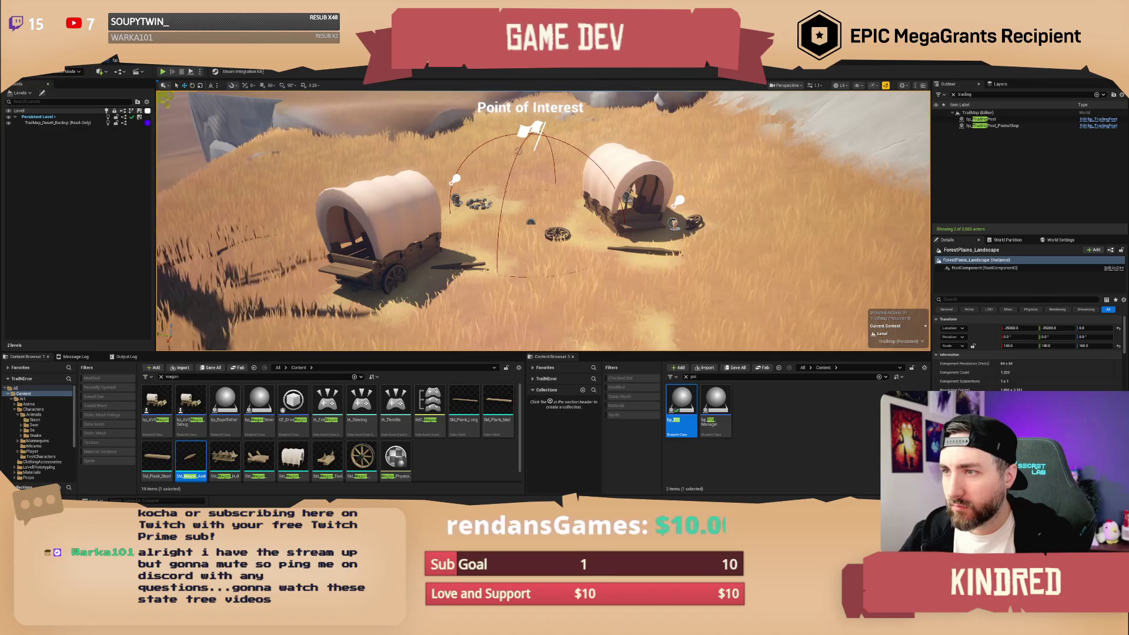
Inspect the Point of Interest's Sphere radius and Billboard flag components.
click(531, 222)
scroll(969, 276, down, 1)
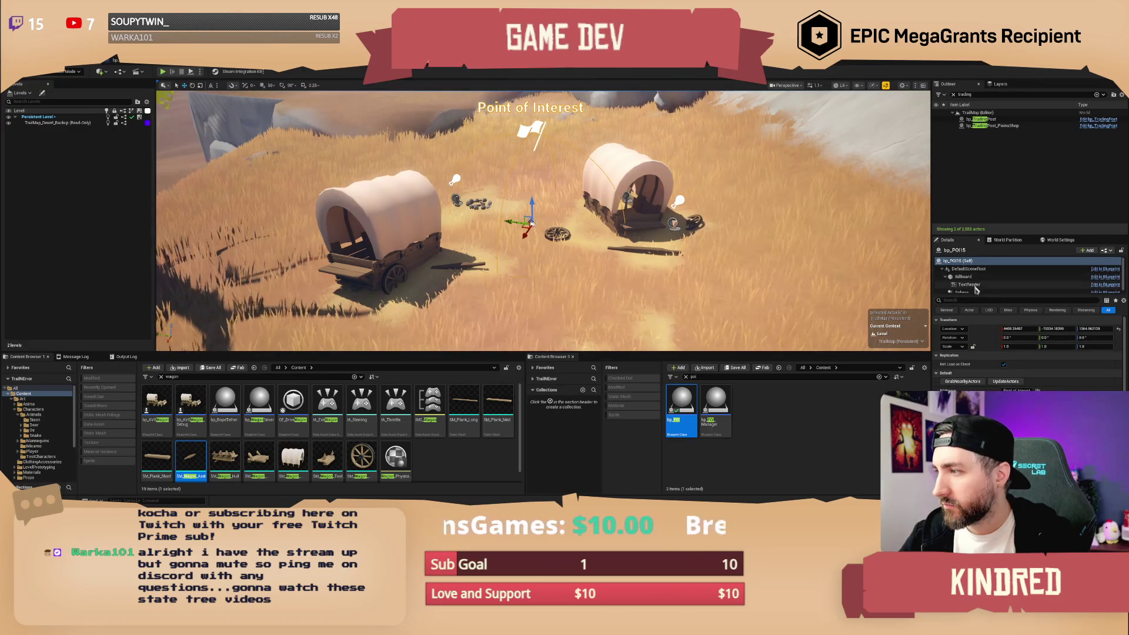
click(963, 288)
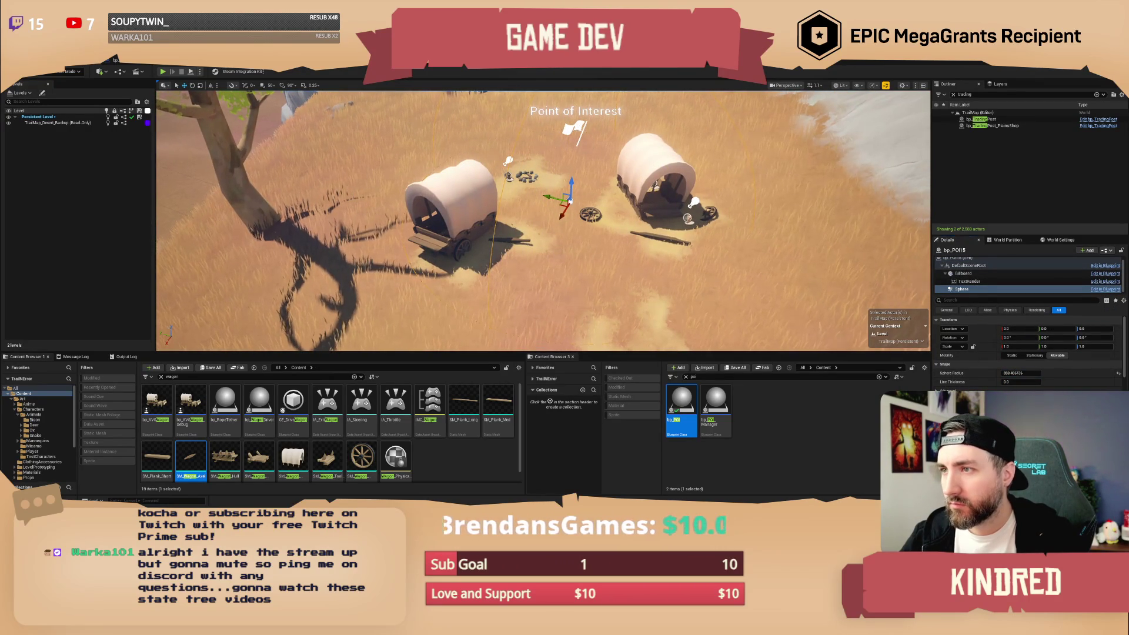
click(579, 126)
click(569, 201)
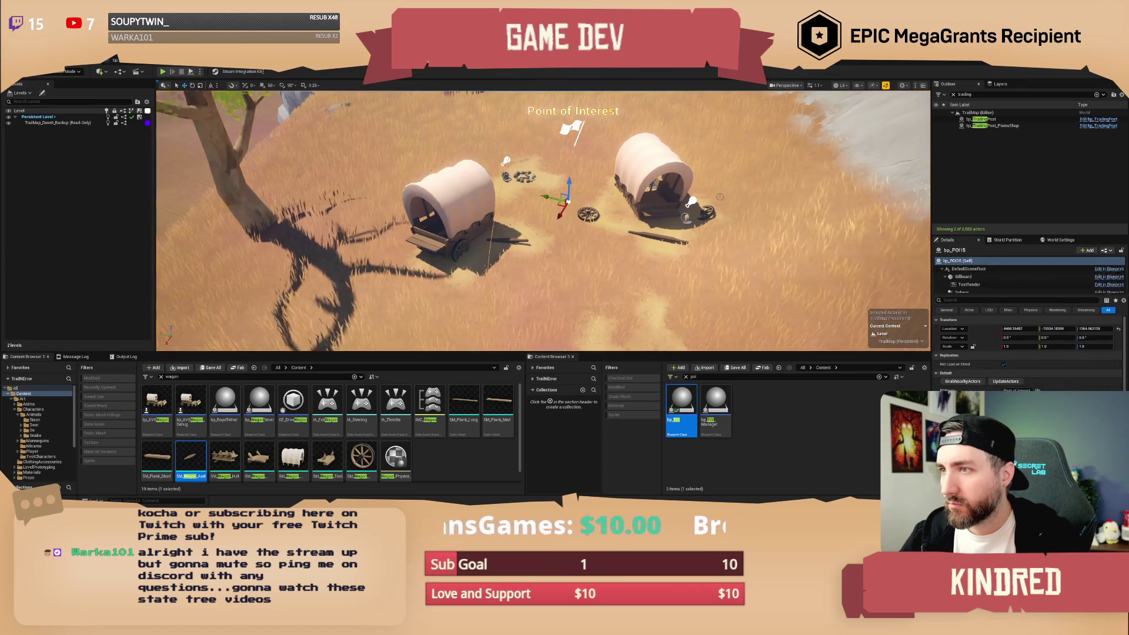
Run GrabNearbyActors so the Point of Interest collects the surrounding wagon pieces.
click(962, 382)
scroll(1000, 353, down, 3)
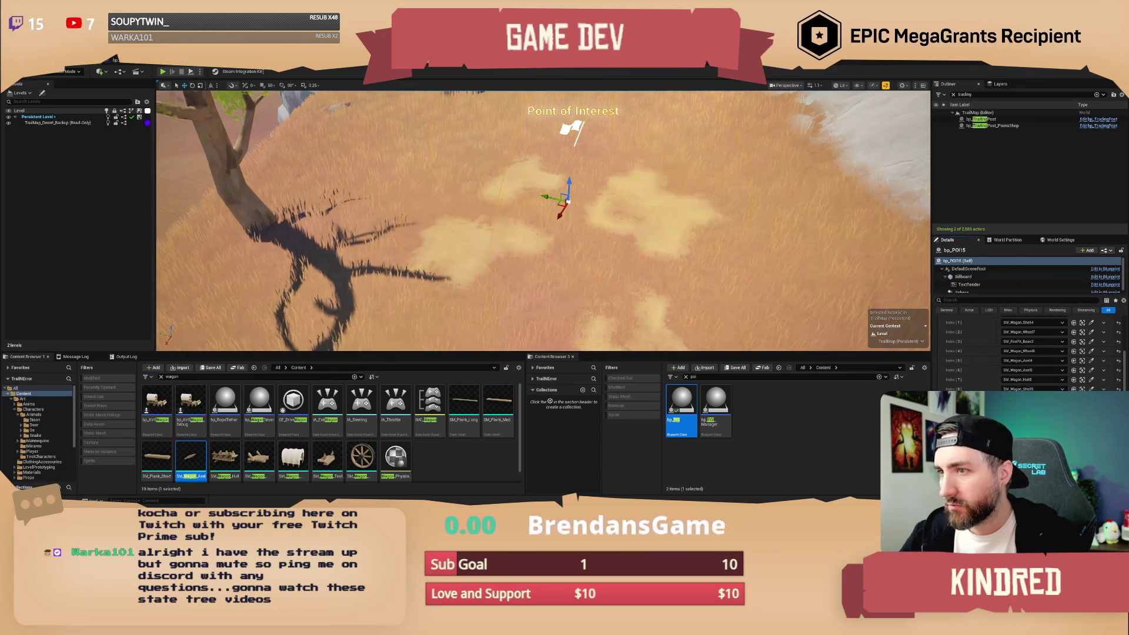
scroll(1013, 365, up, 3)
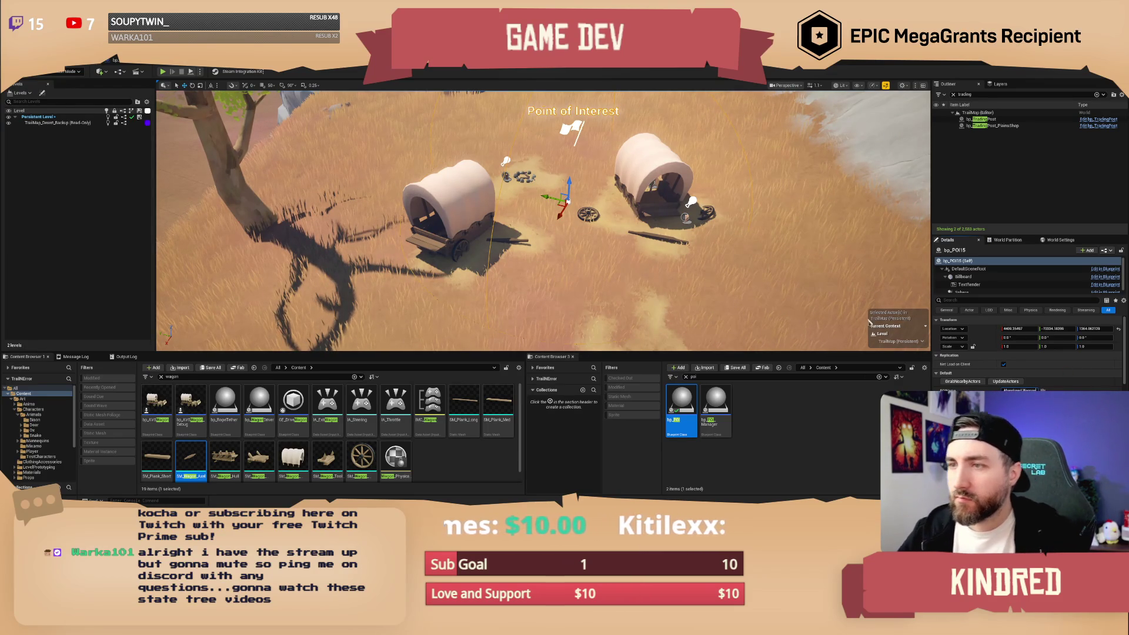
scroll(884, 324, up, 3)
scroll(544, 221, up, 4)
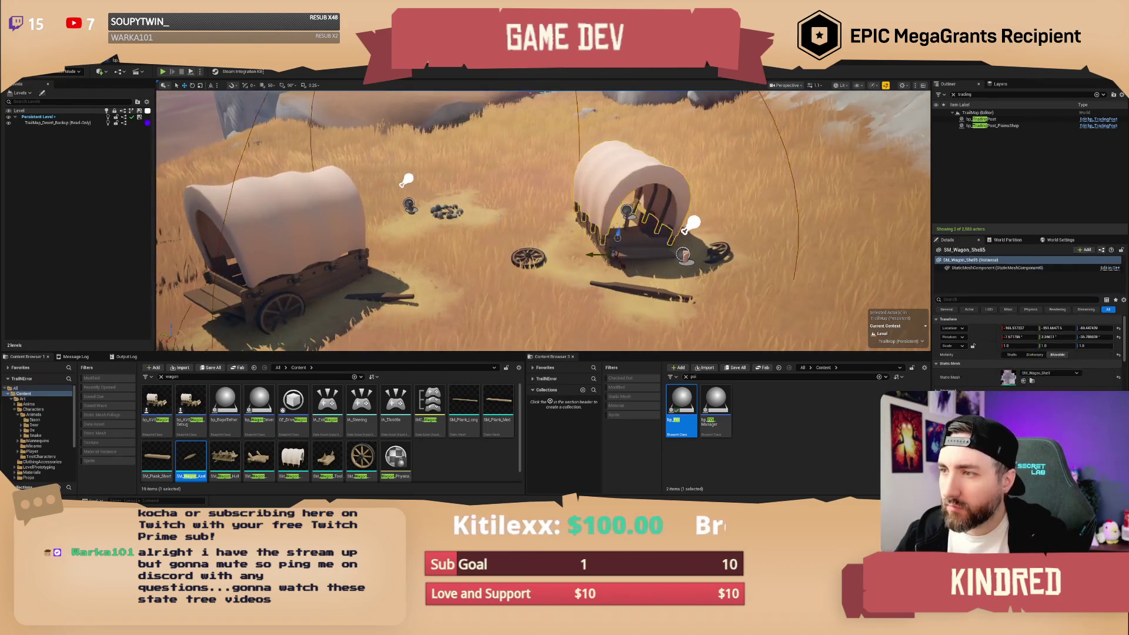
scroll(543, 221, down, 5)
key(Escape)
scroll(543, 221, up, 5)
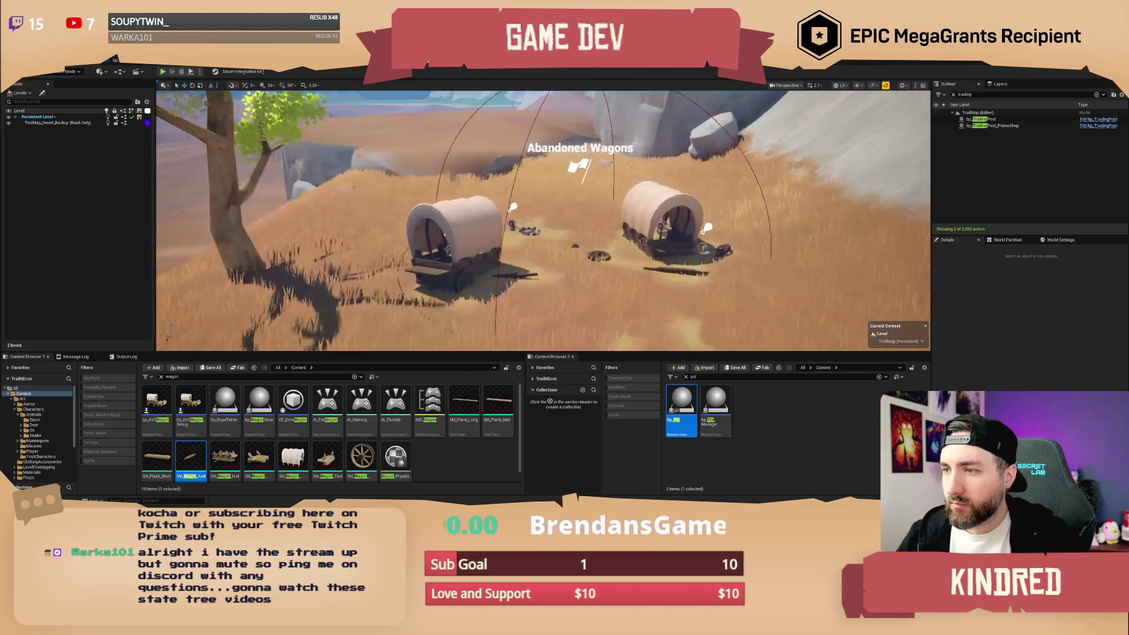
Test-delete the right wagon shell SM_Wagon_Shell5, then restore it with Ctrl+Z.
click(659, 218)
key(Delete)
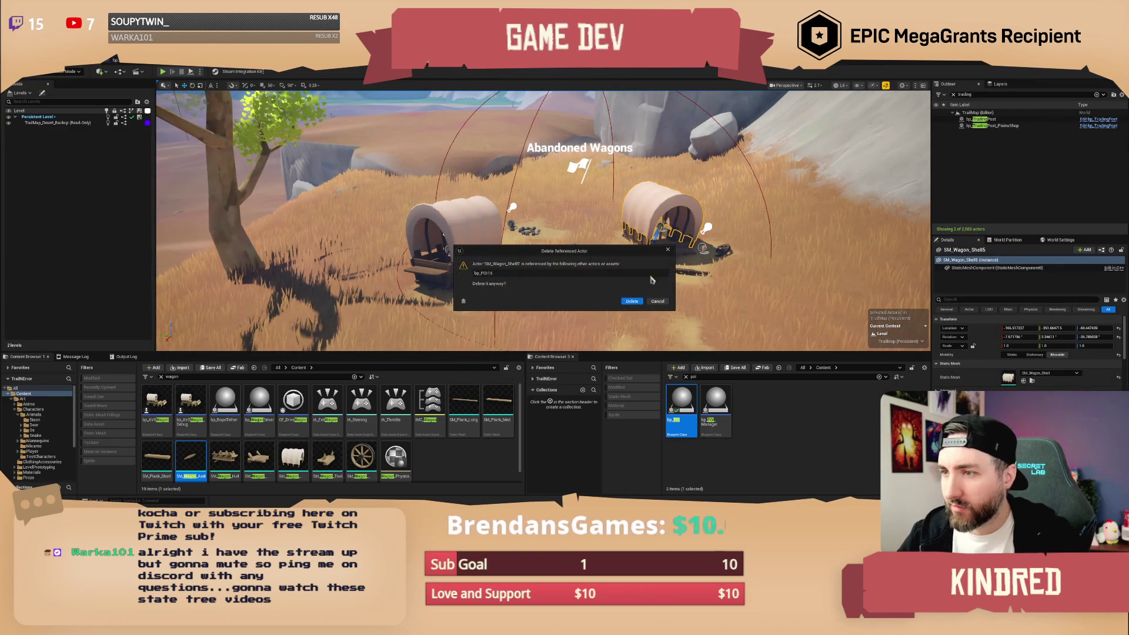
click(657, 301)
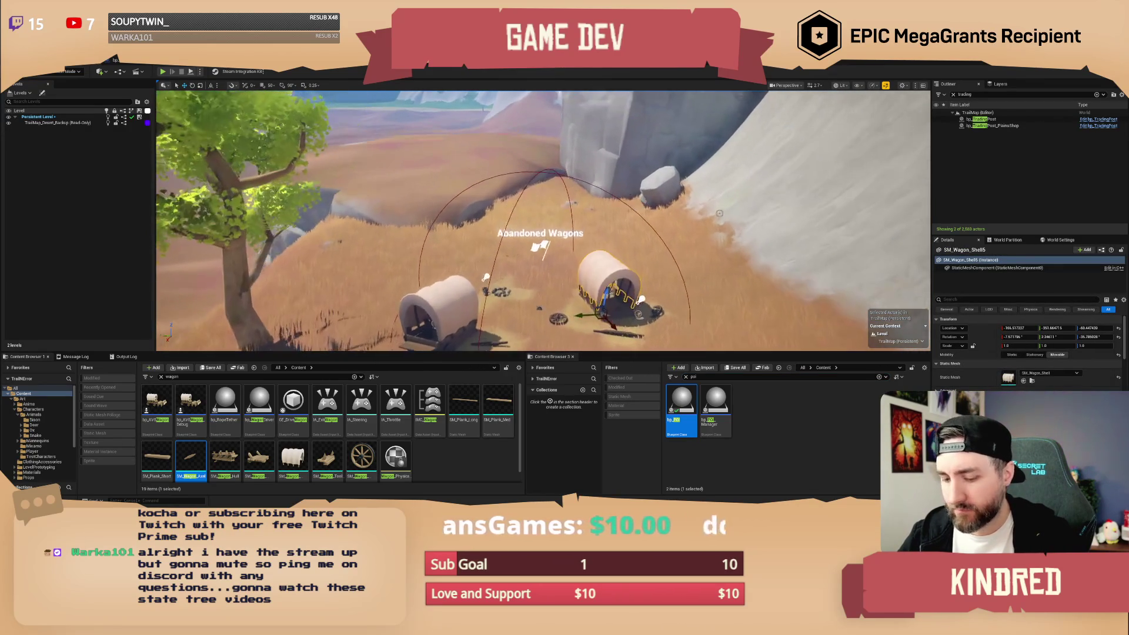
scroll(691, 227, up, 3)
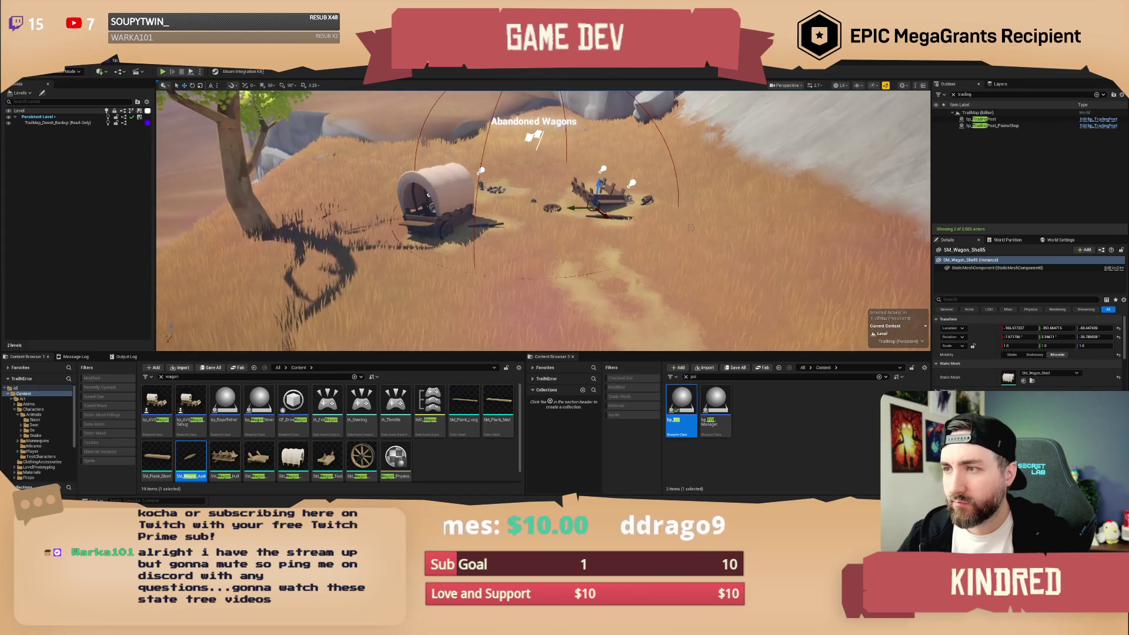
key(ctrl+z)
key(Escape)
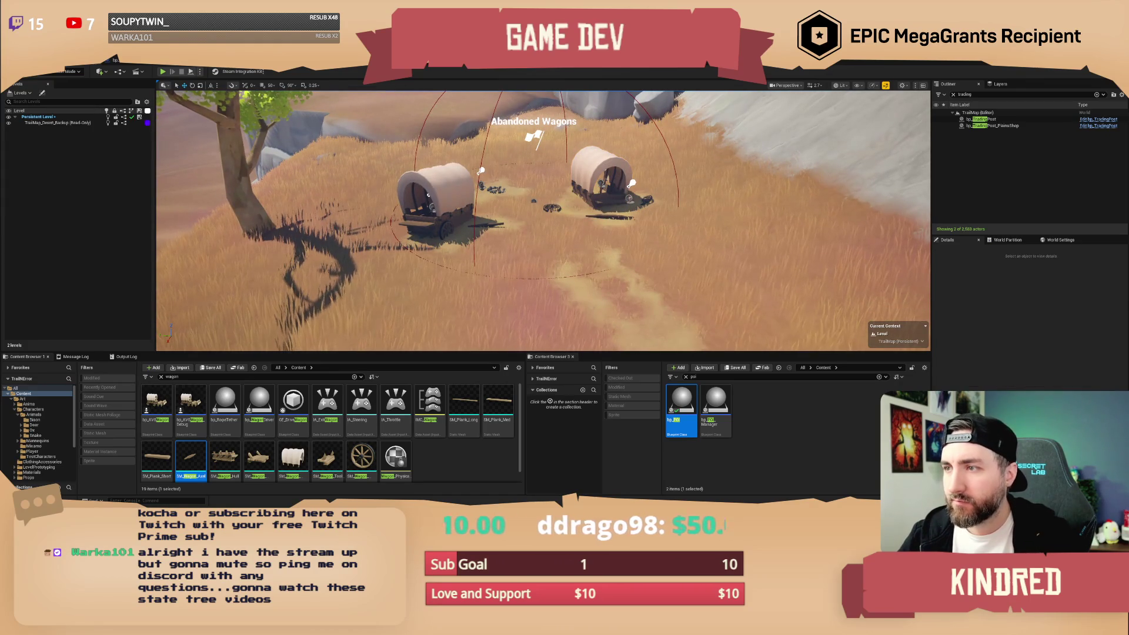
click(631, 184)
key(Escape)
Save the level and fly across the desert toward the cabin outpost by the mesas.
mouse_move(632, 183)
mouse_down()
mouse_move(571, 191)
mouse_move(599, 168)
mouse_move(665, 274)
mouse_up()
key(ctrl+s)
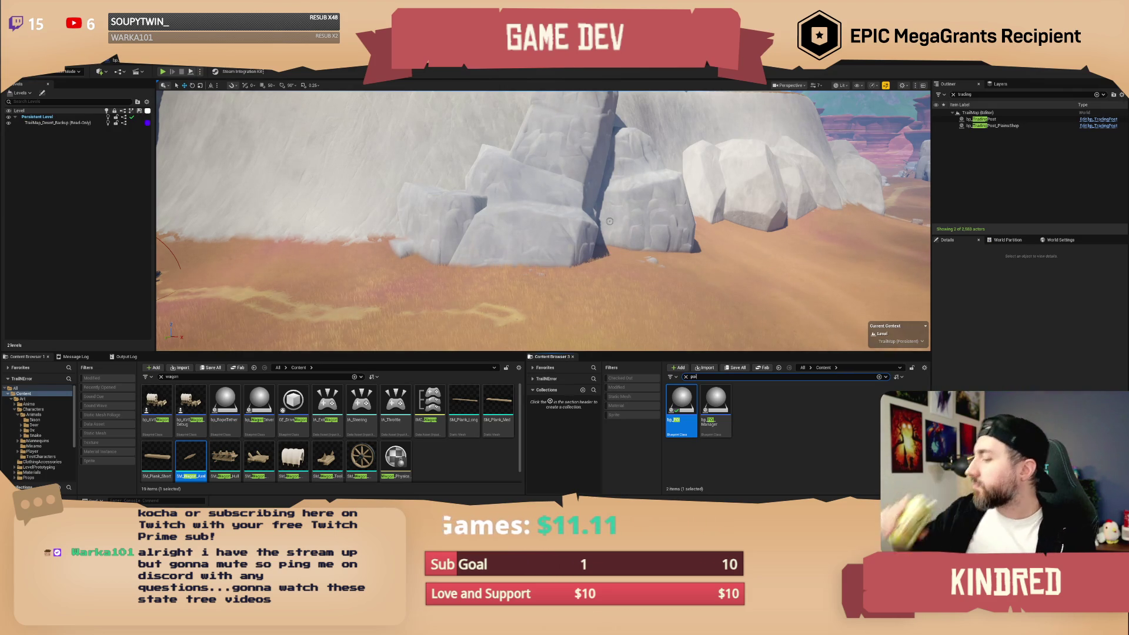
key(w)
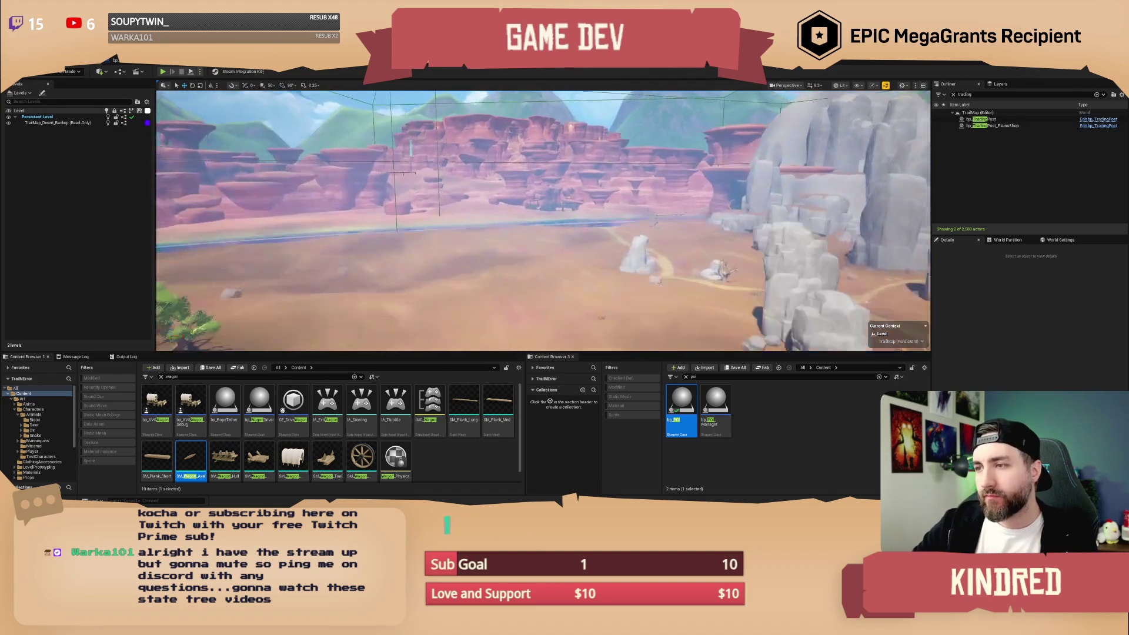
scroll(543, 220, up, 1)
key(w)
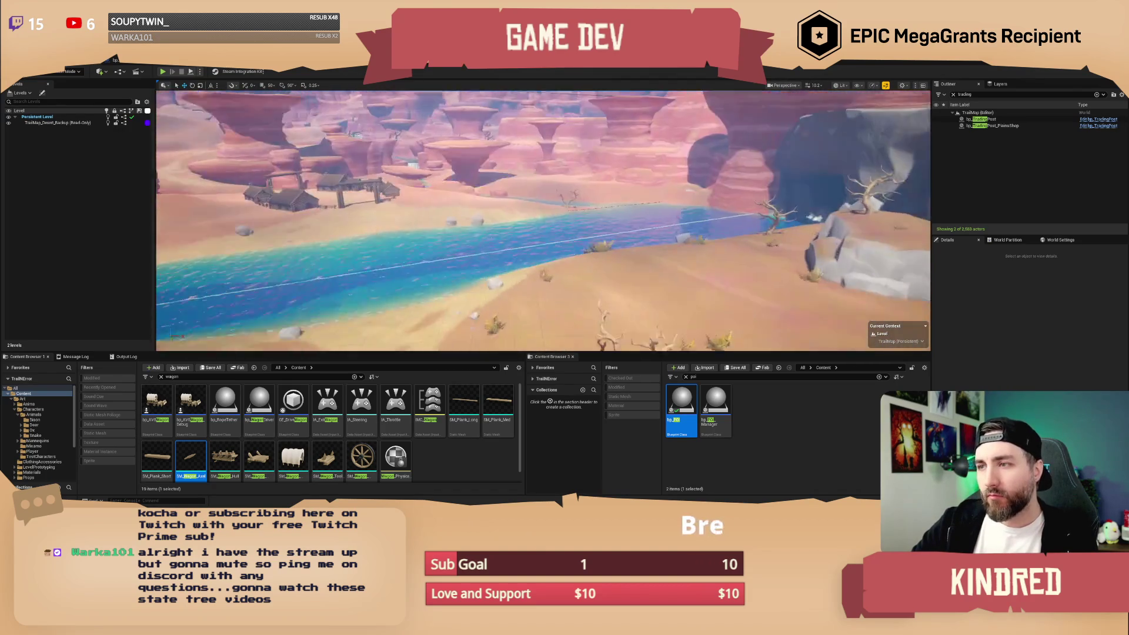
scroll(482, 200, down, 3)
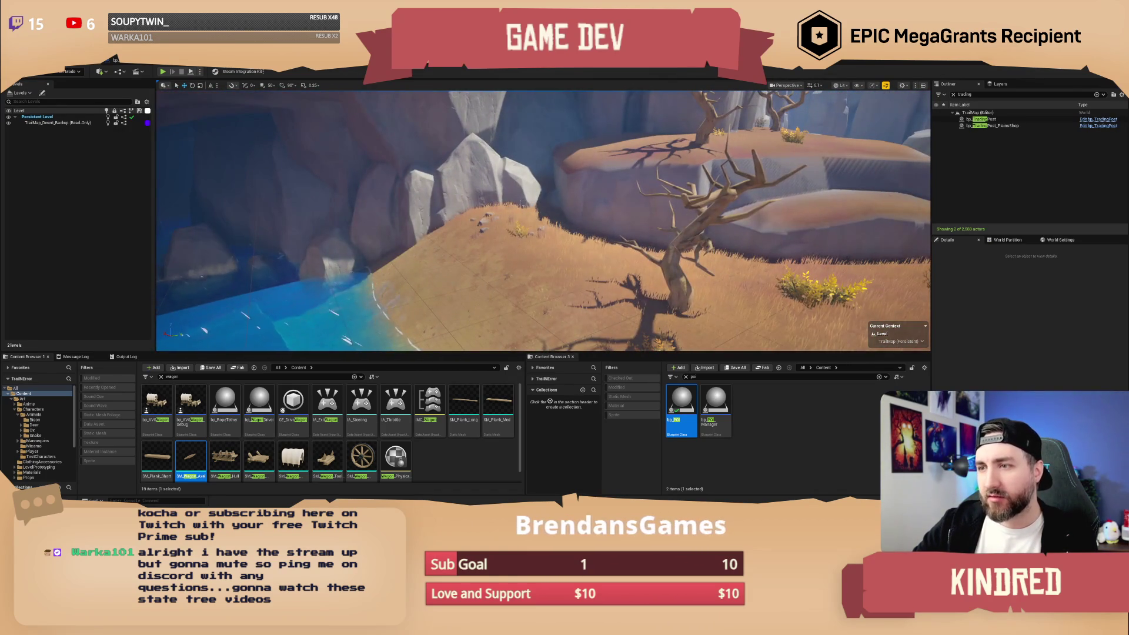
Fly past the cabins into the red canyon and select bp_POI16 on the sand.
key(w)
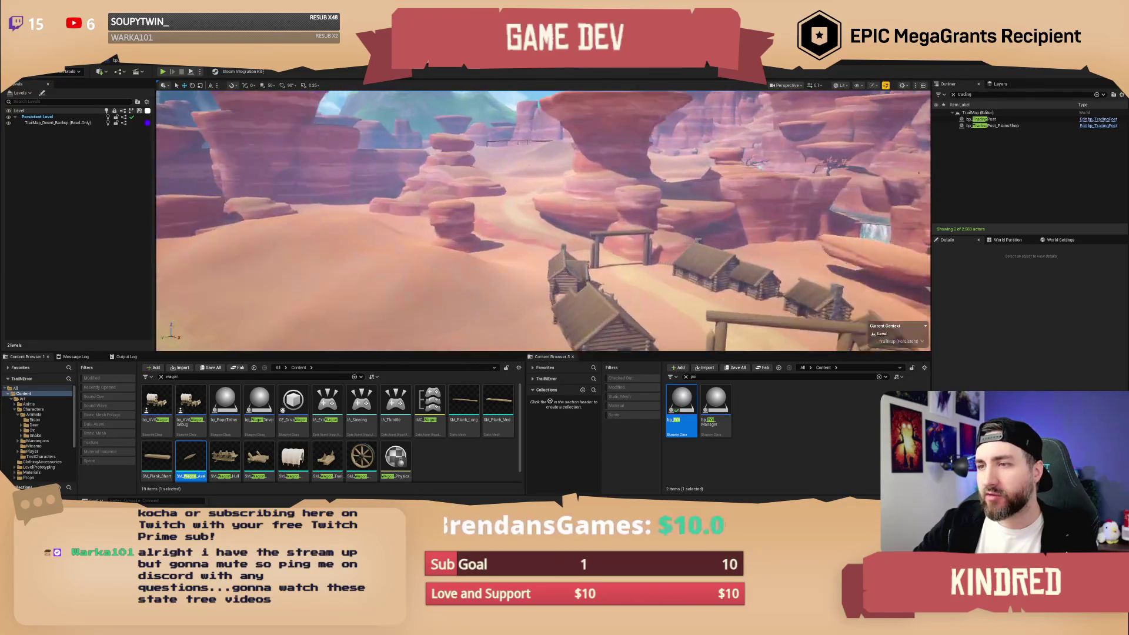
key(w)
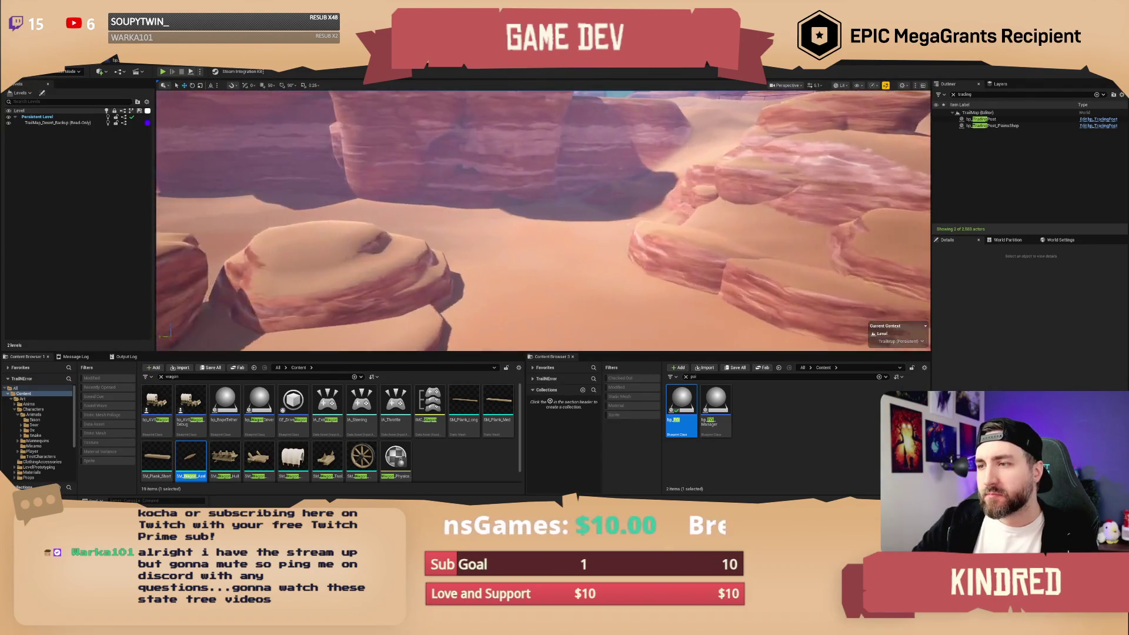
key(w)
scroll(543, 220, down, 2)
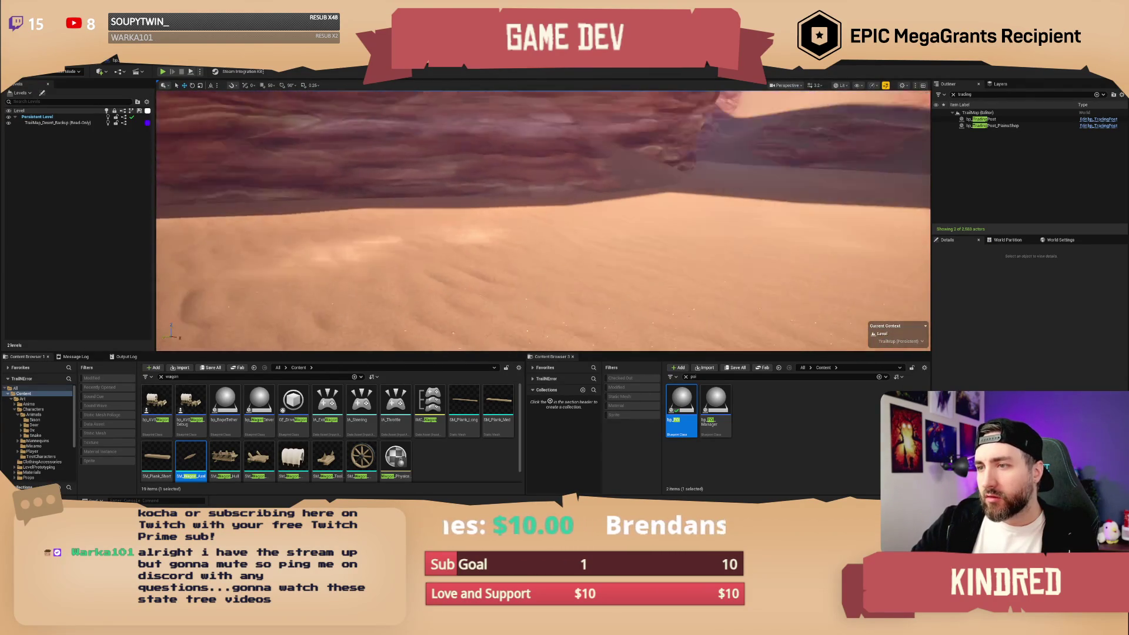
key(w)
scroll(543, 221, down, 1)
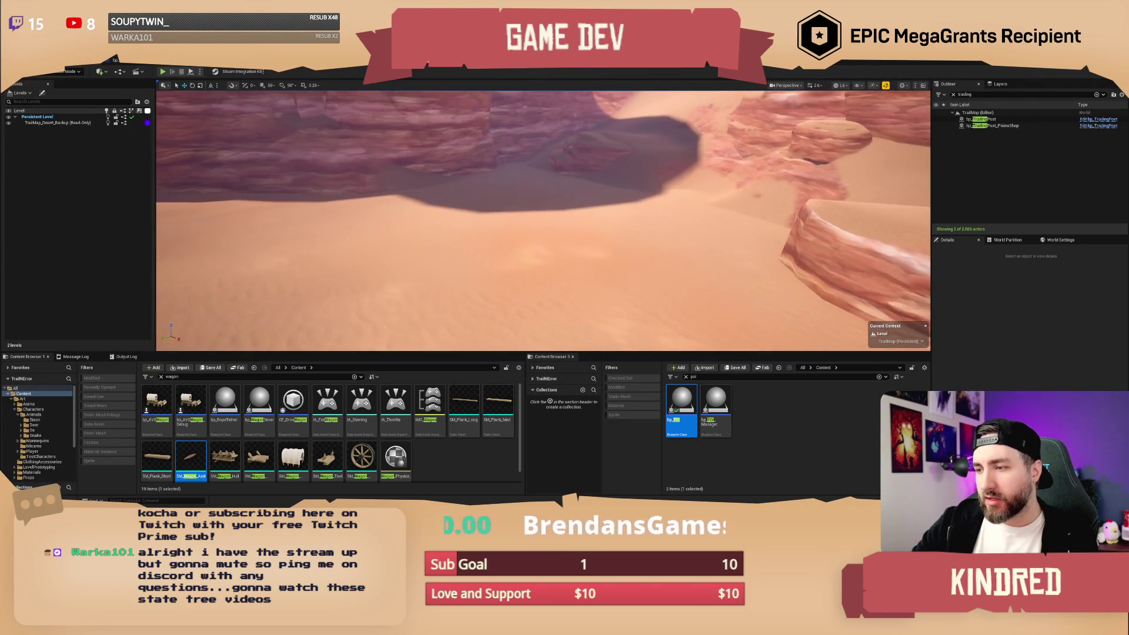
click(546, 243)
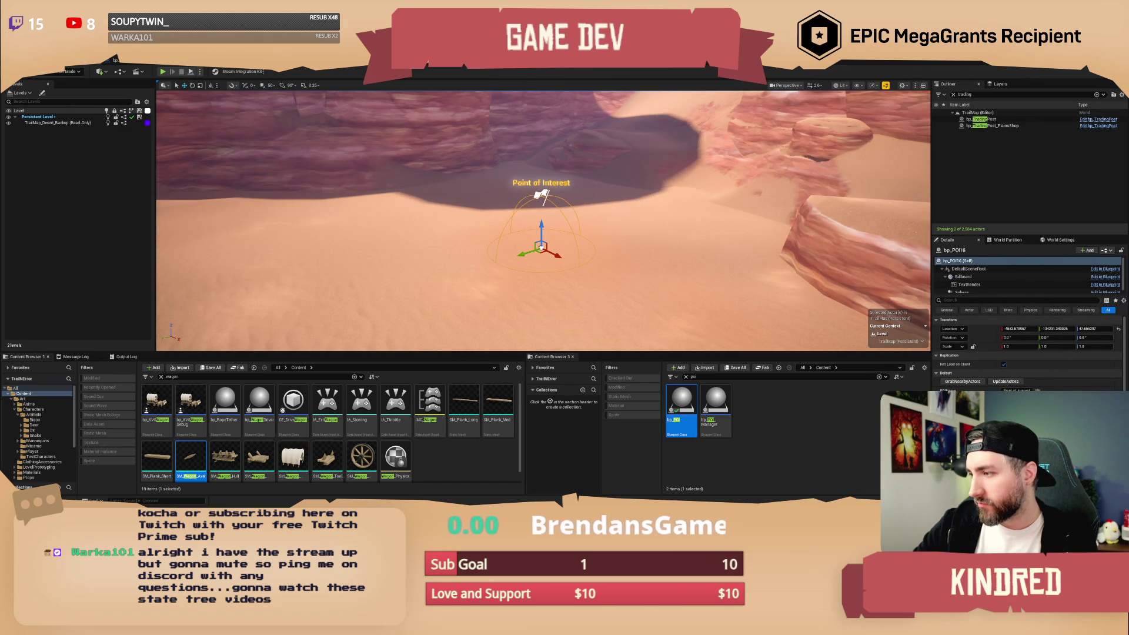
Search the Content Browser for 'grave' and filter the results to Static Meshes.
scroll(550, 208, down, 3)
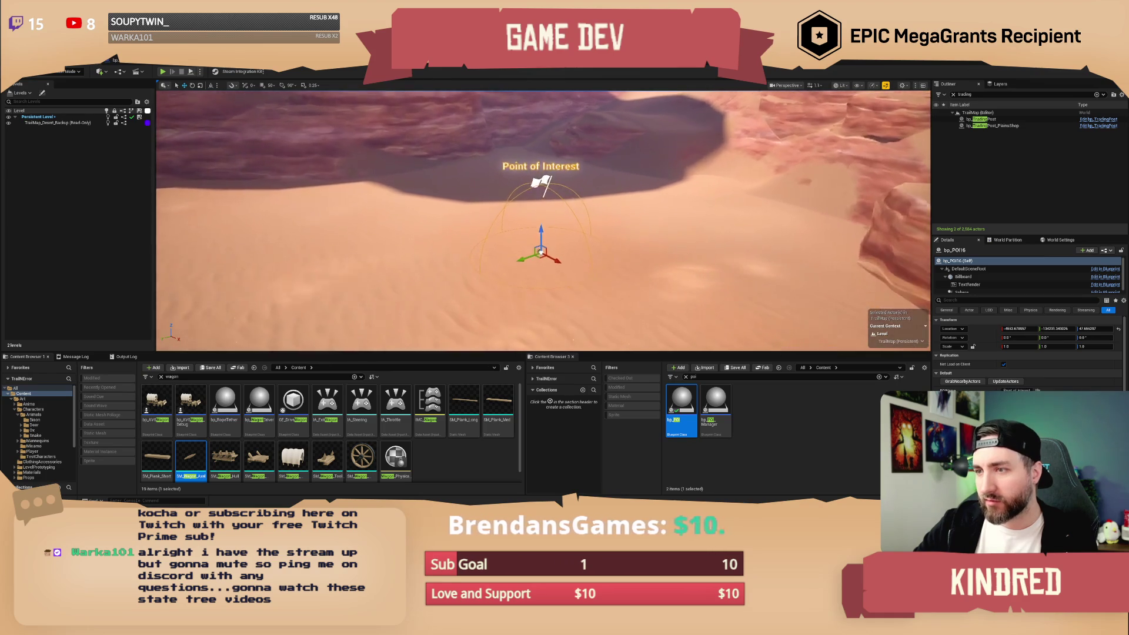
key(a)
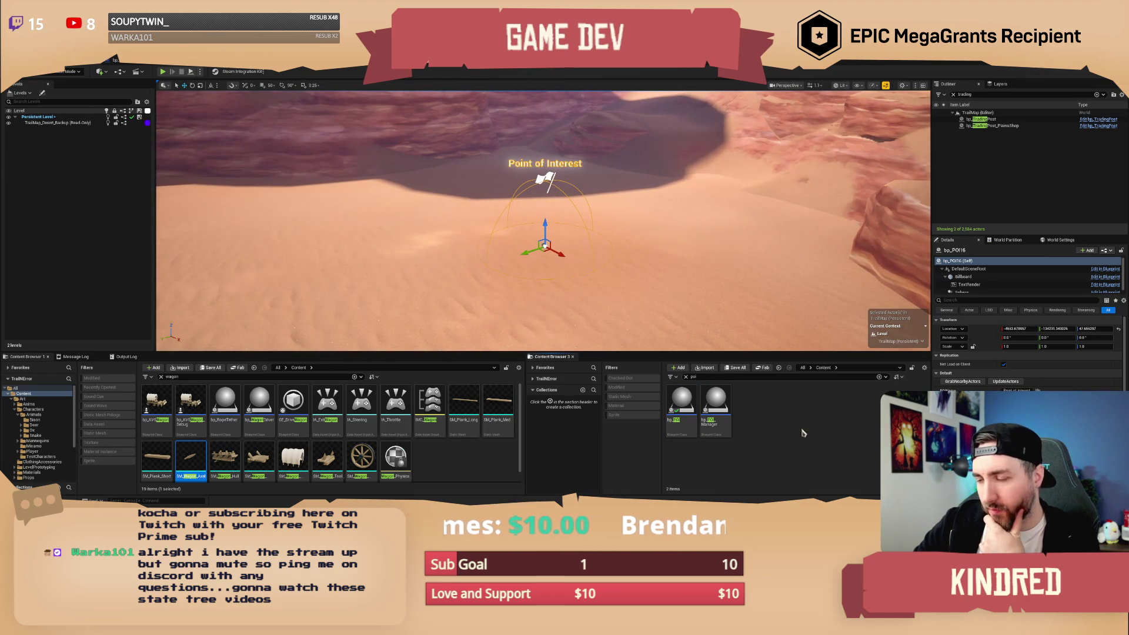
click(694, 377)
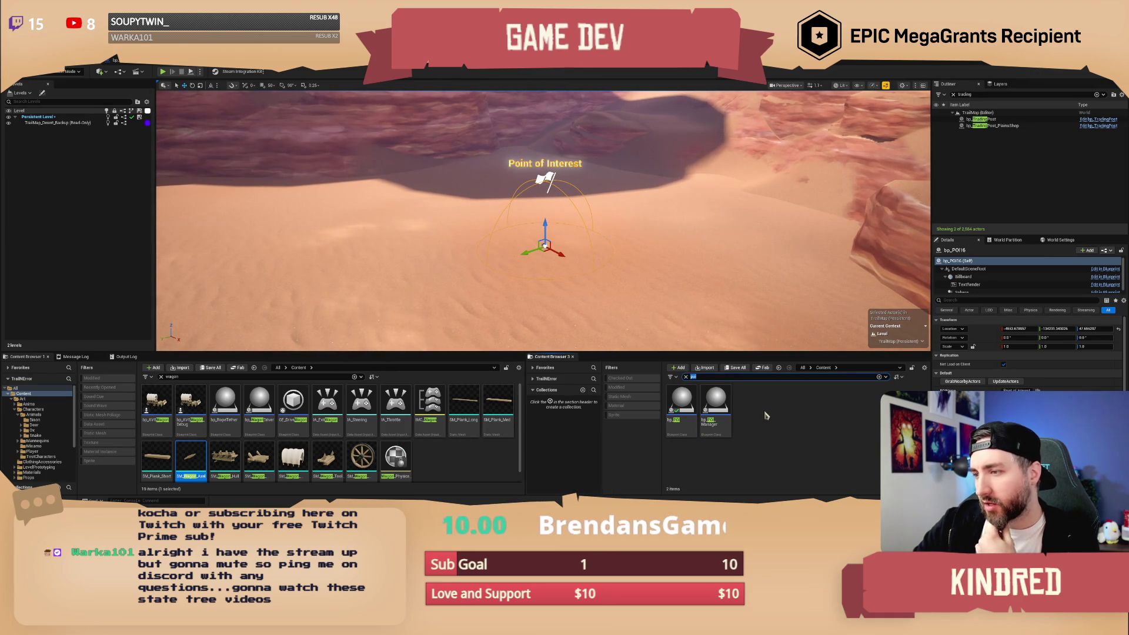
click(705, 377)
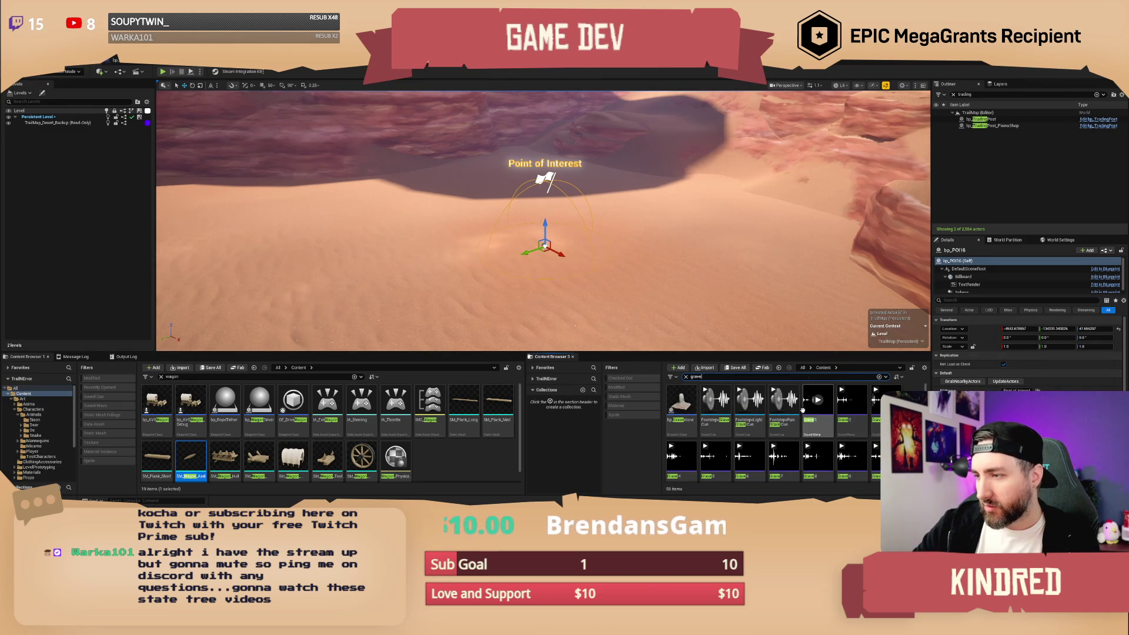
scroll(700, 405, down, 5)
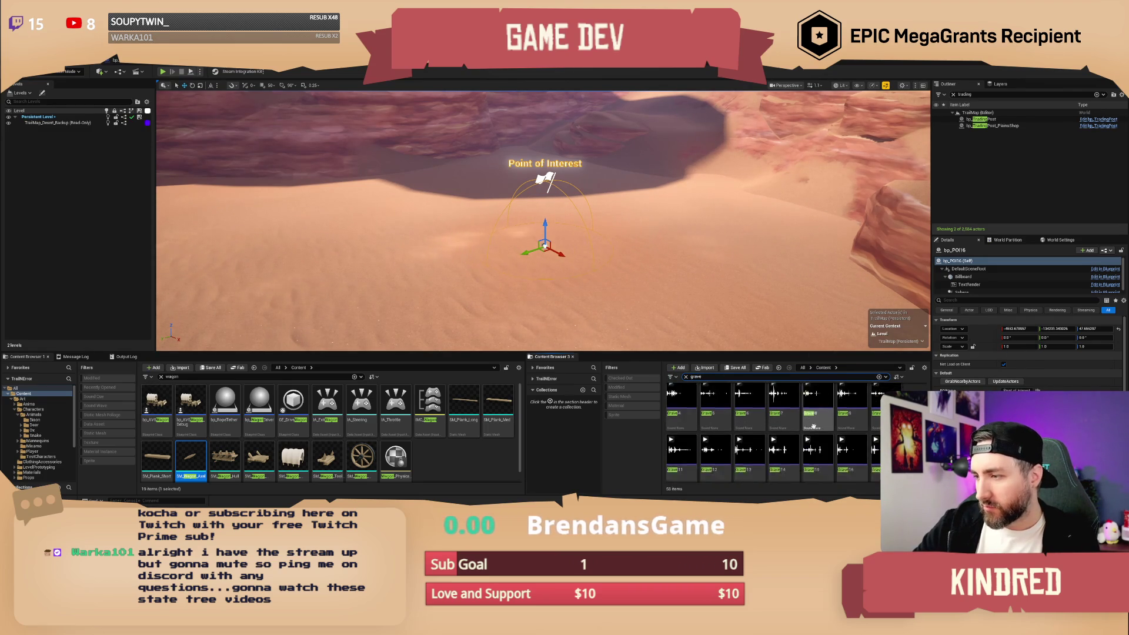
click(628, 398)
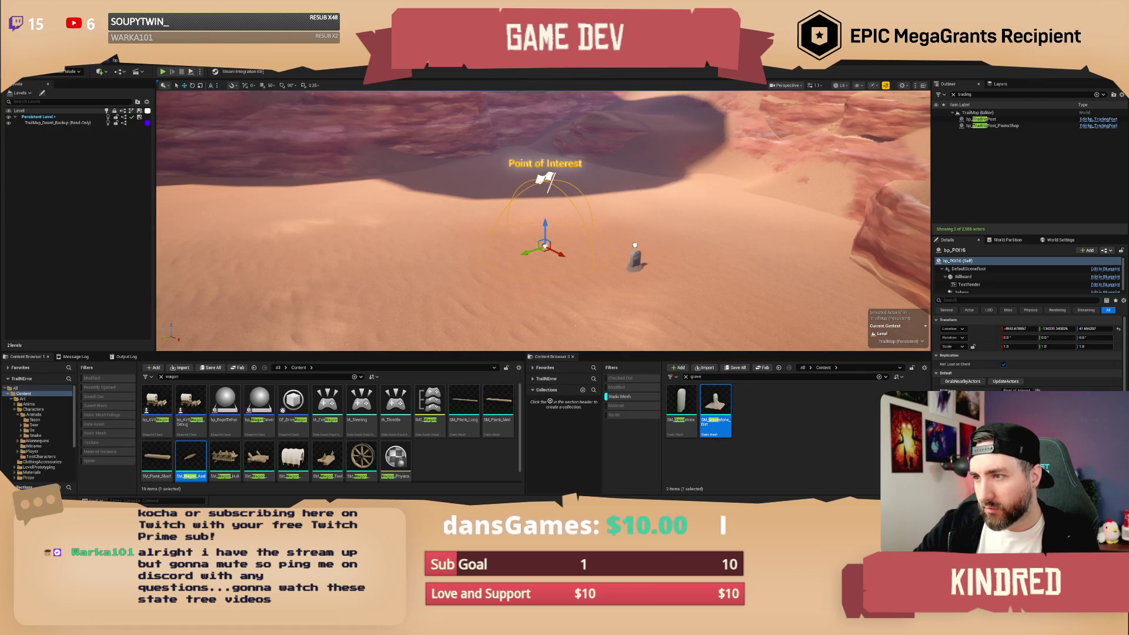
Add a second dirt gravestone and move both side by side across the sand.
click(618, 229)
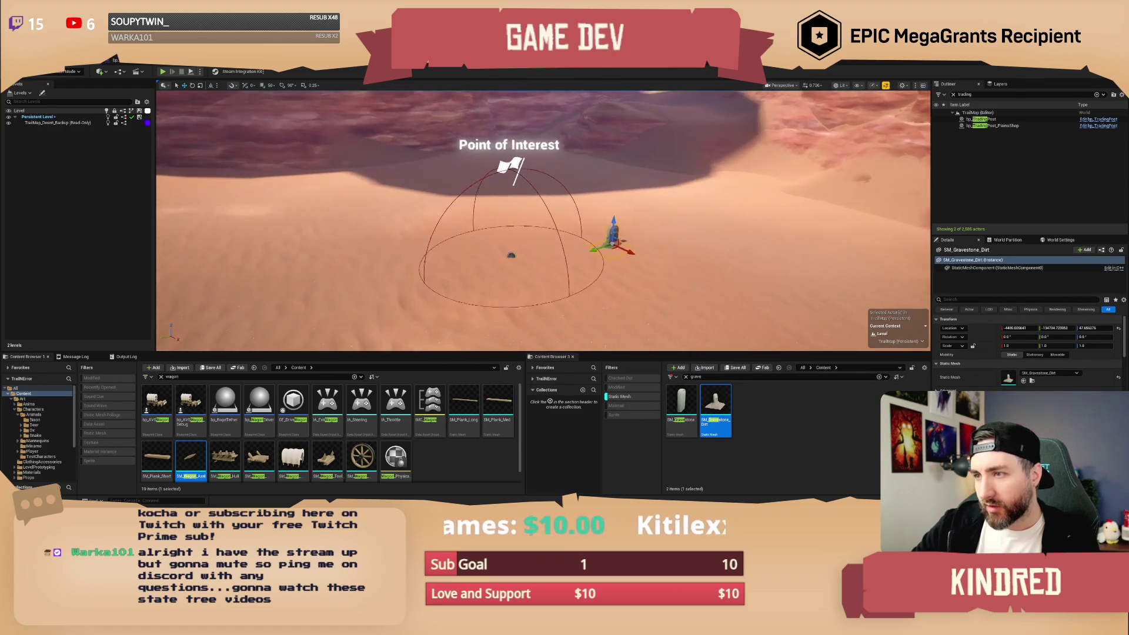
key(e)
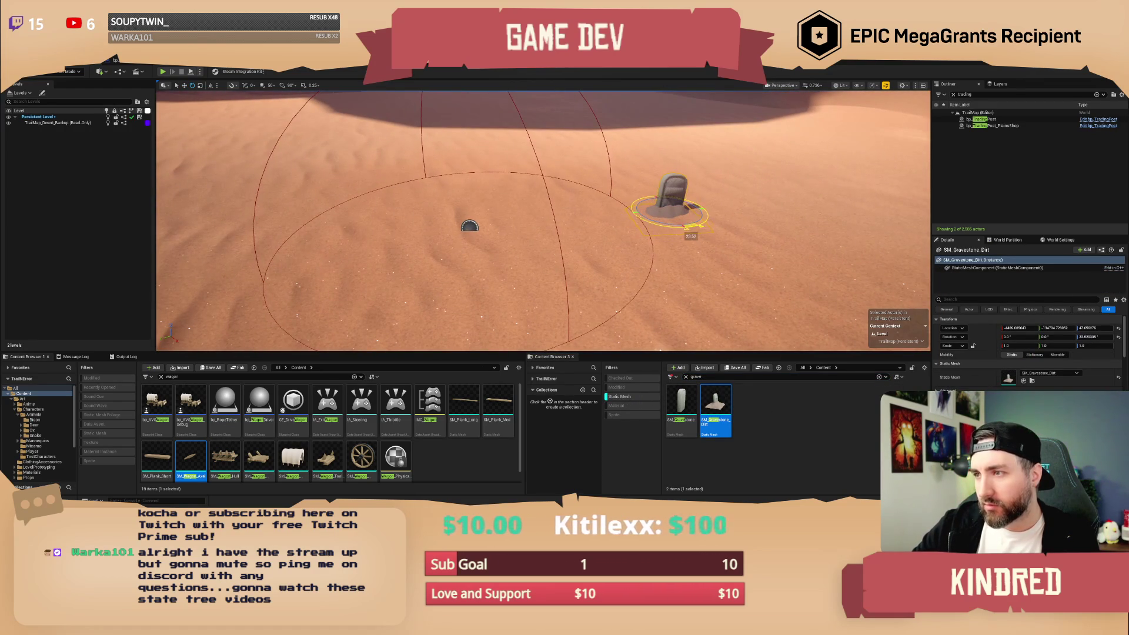
mouse_move(715, 406)
mouse_down()
mouse_move(594, 230)
mouse_move(556, 235)
mouse_move(544, 199)
mouse_move(586, 193)
mouse_up()
key(w)
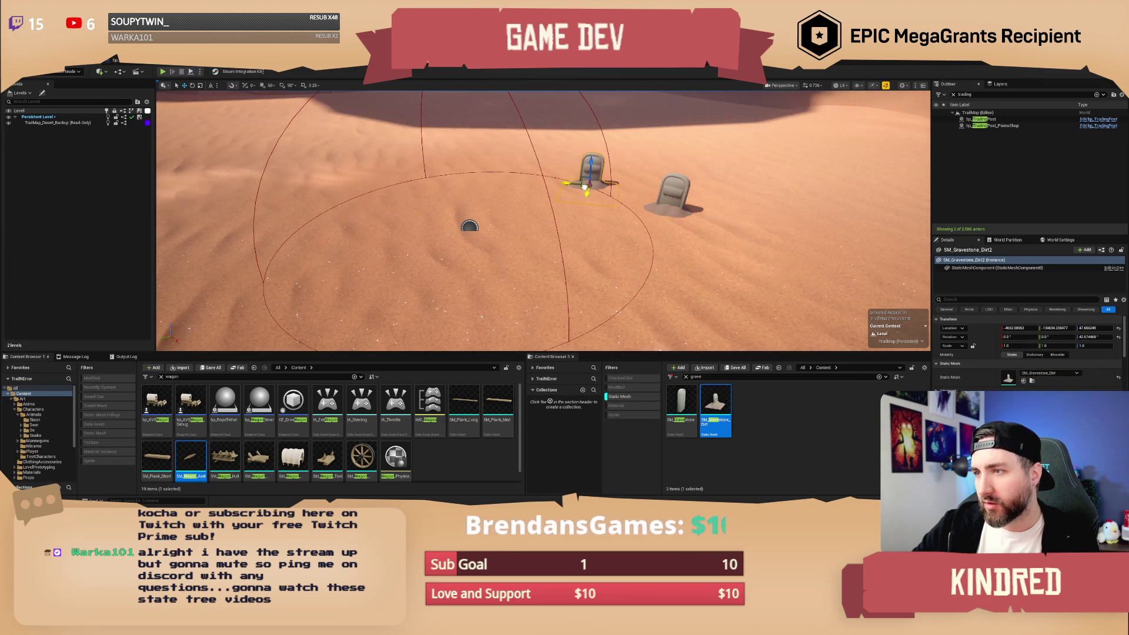
ctrl+click(667, 214)
drag(664, 211, 570, 237)
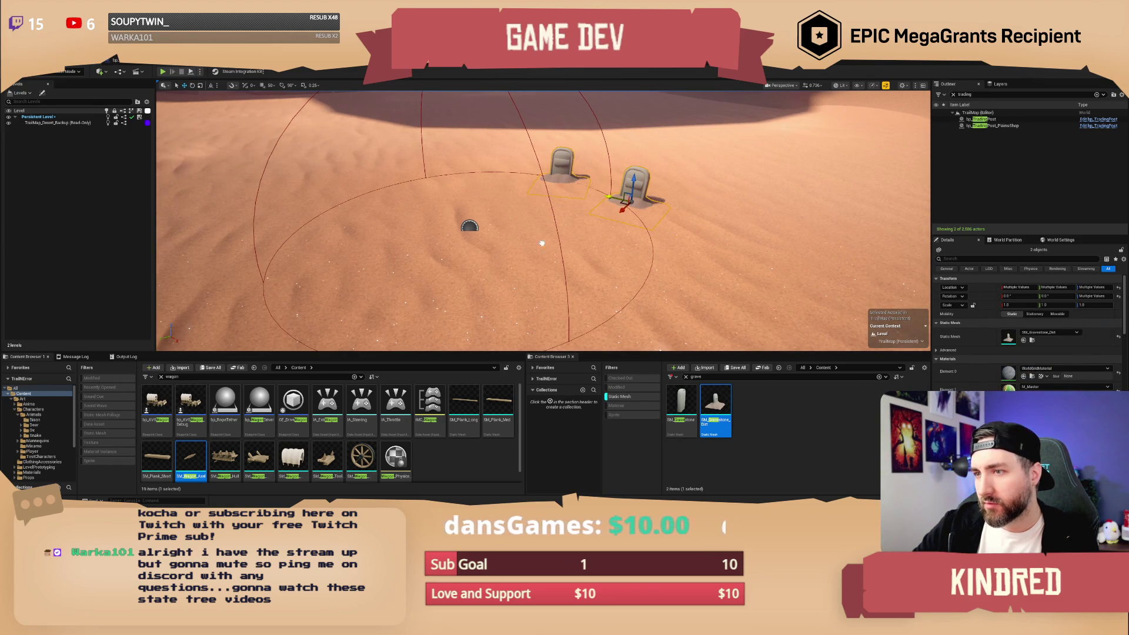
mouse_move(624, 203)
mouse_down()
mouse_move(478, 168)
mouse_move(517, 234)
mouse_move(502, 237)
mouse_move(515, 261)
mouse_move(528, 243)
mouse_up()
key(e)
Fine-tune the right gravestone's placement, then deselect and review the pair.
click(519, 253)
key(w)
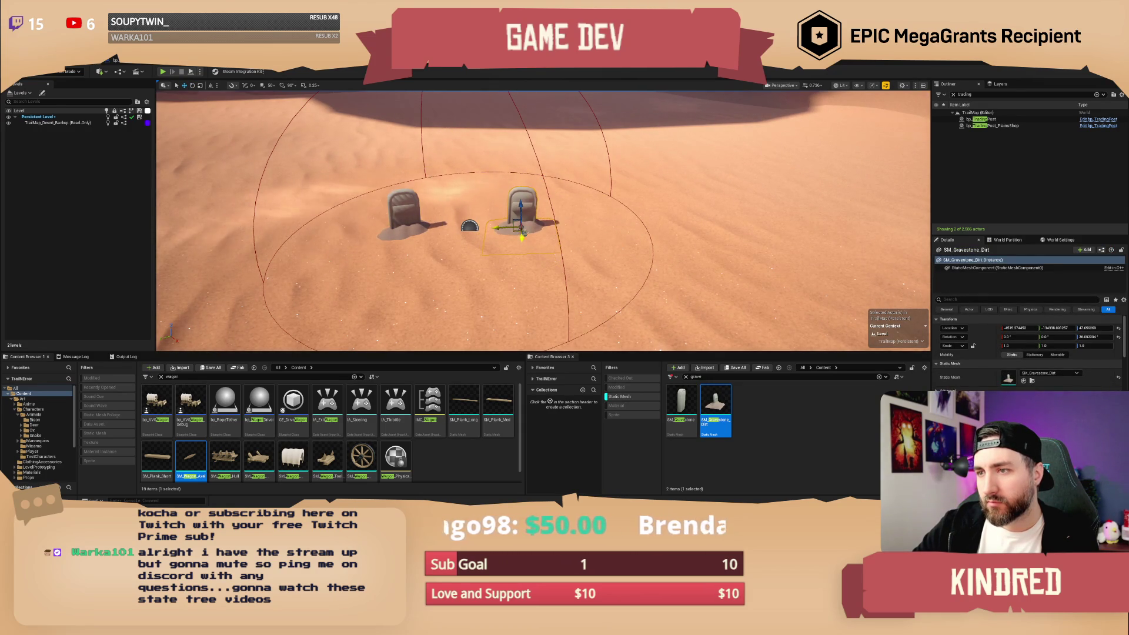
key(Escape)
scroll(543, 221, down, 5)
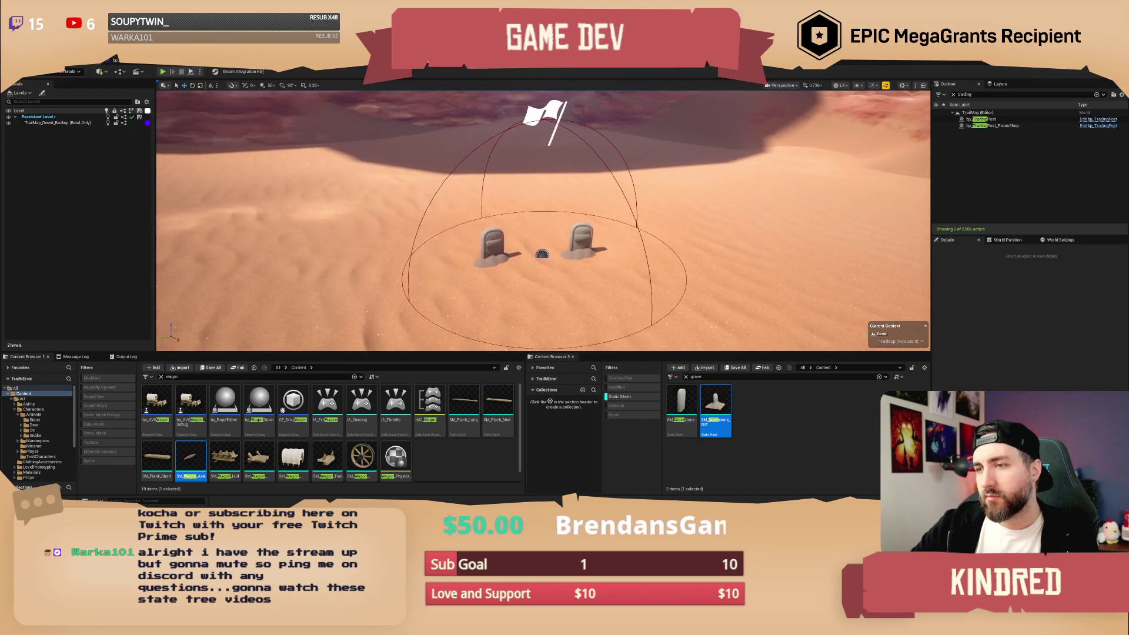
scroll(544, 235, up, 4)
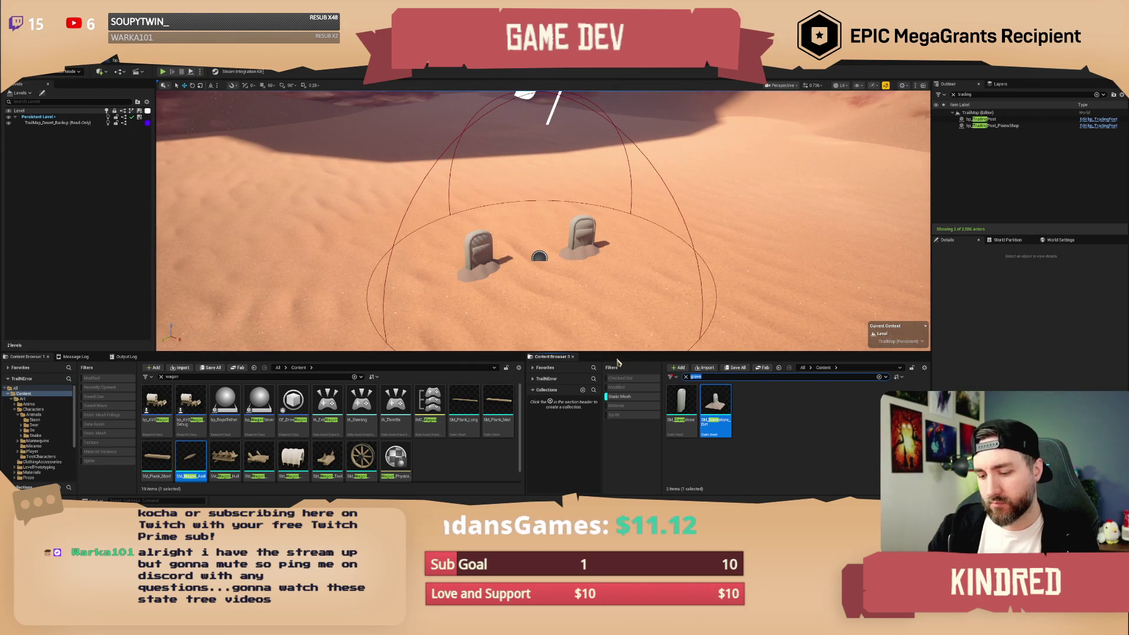
Search 'random it', clear the Static Mesh filter, and place BP_RandomItemSpawner before each gravestone.
text(random it)
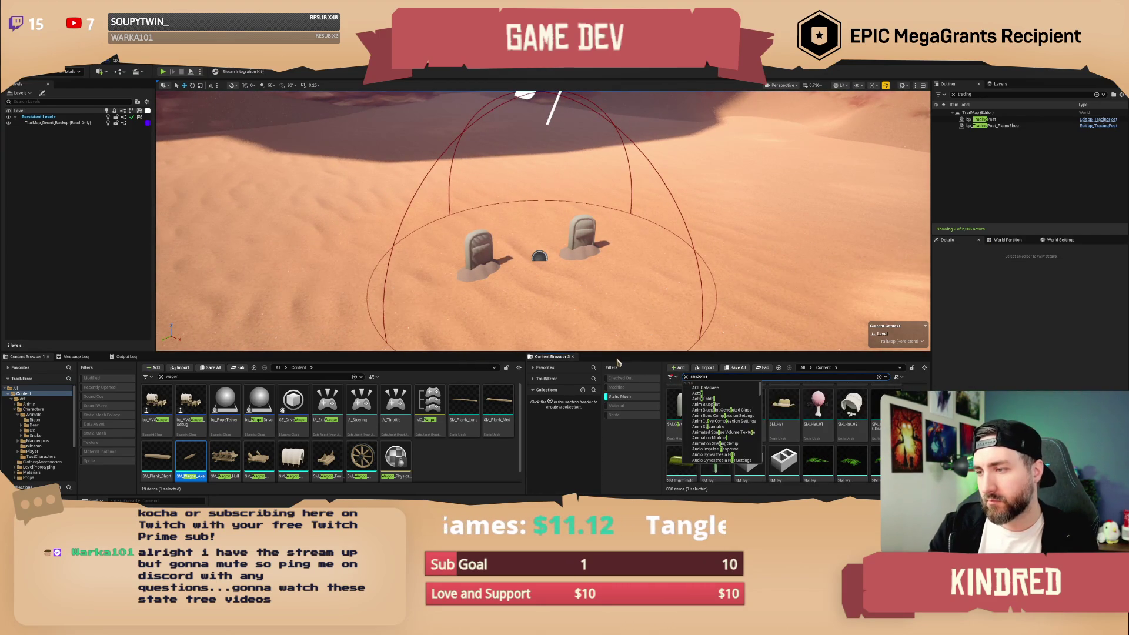
click(619, 396)
mouse_move(681, 409)
mouse_down()
mouse_move(835, 300)
mouse_move(505, 278)
mouse_up()
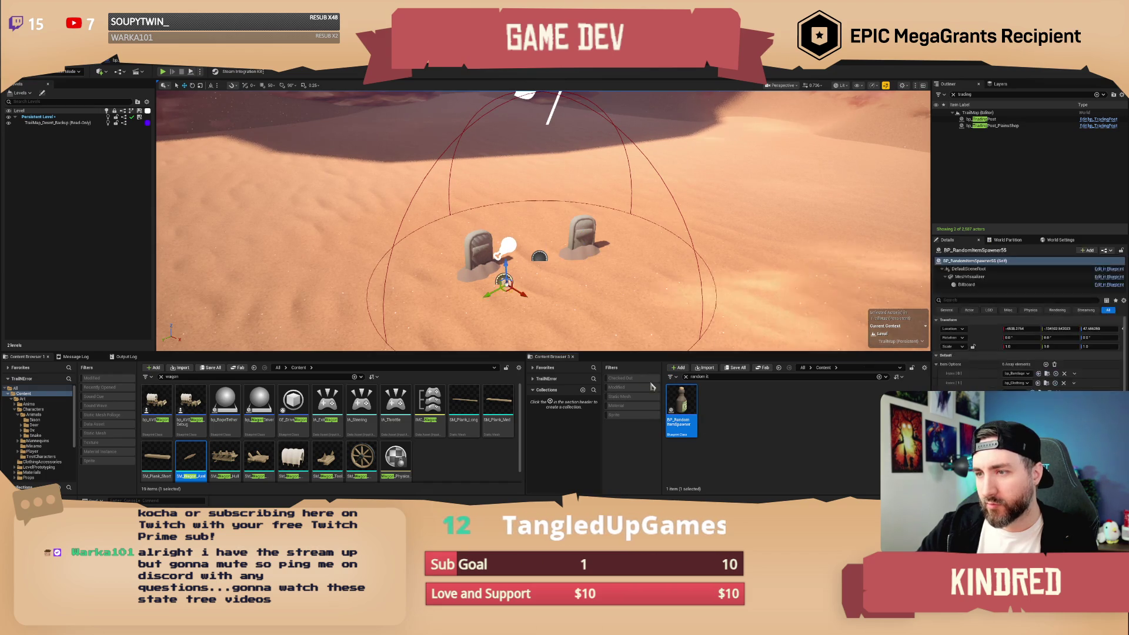
ctrl+click(602, 262)
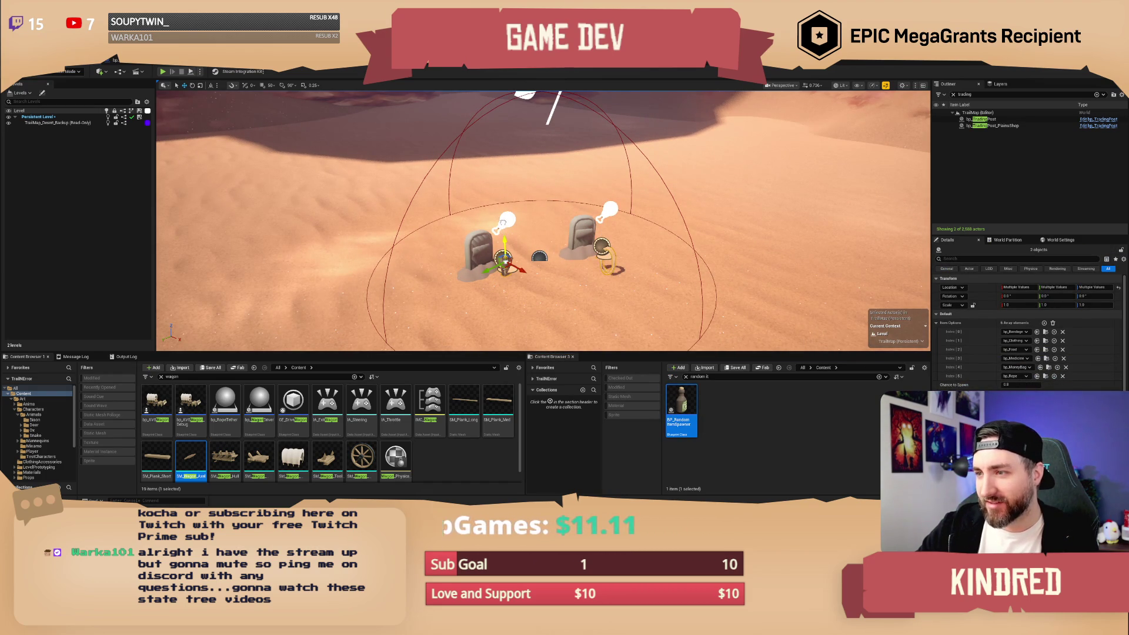
drag(502, 262, 502, 258)
key(Escape)
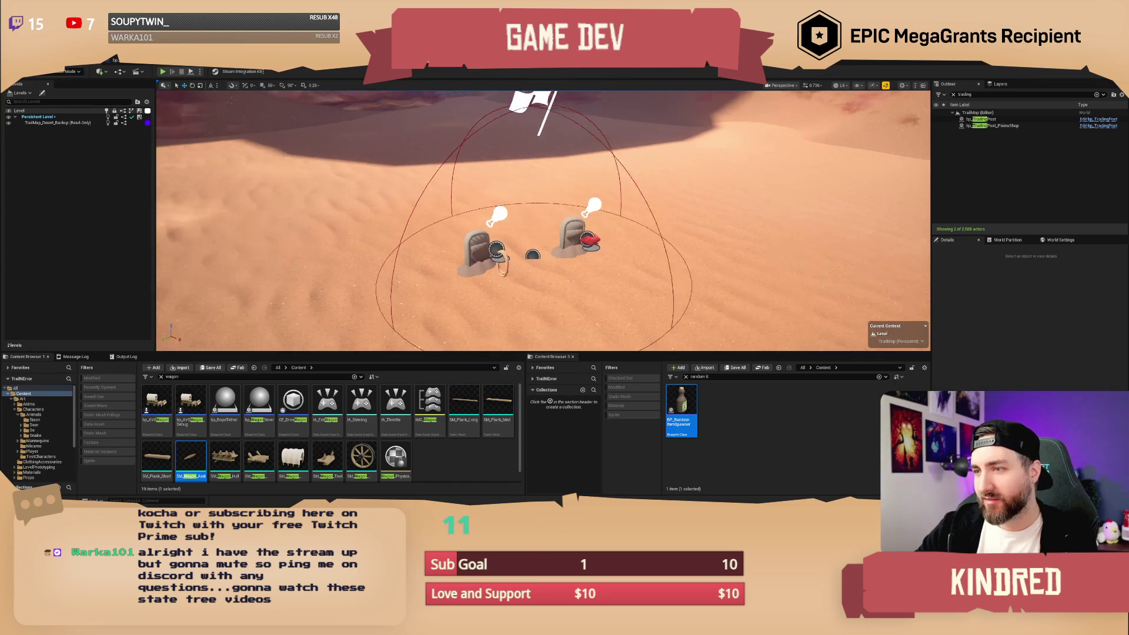
scroll(543, 220, up, 3)
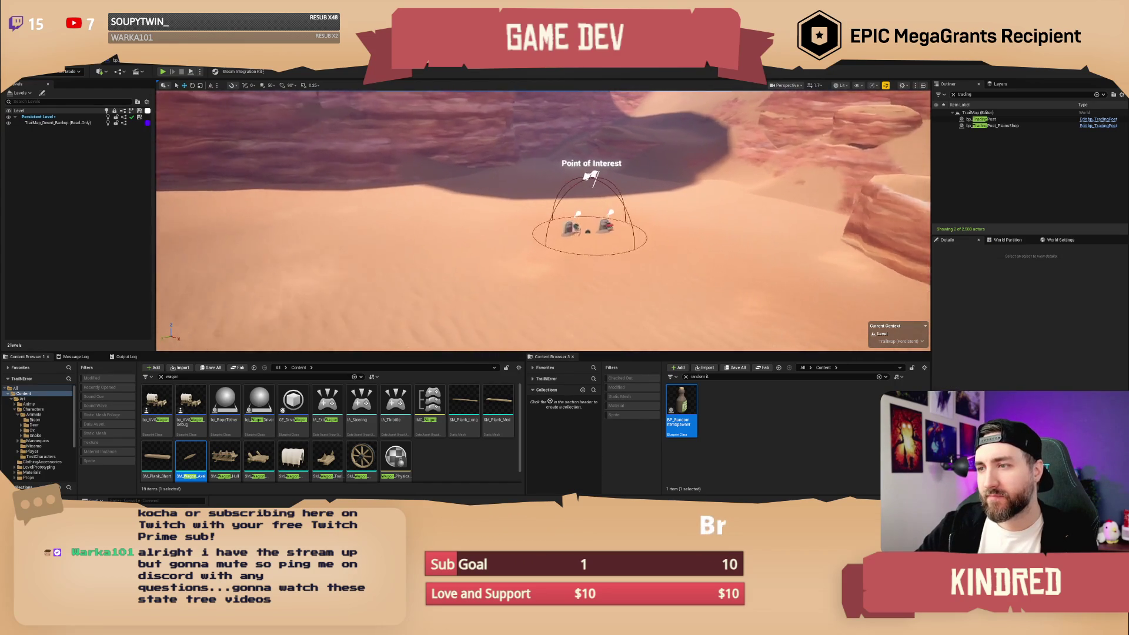
scroll(543, 221, down, 2)
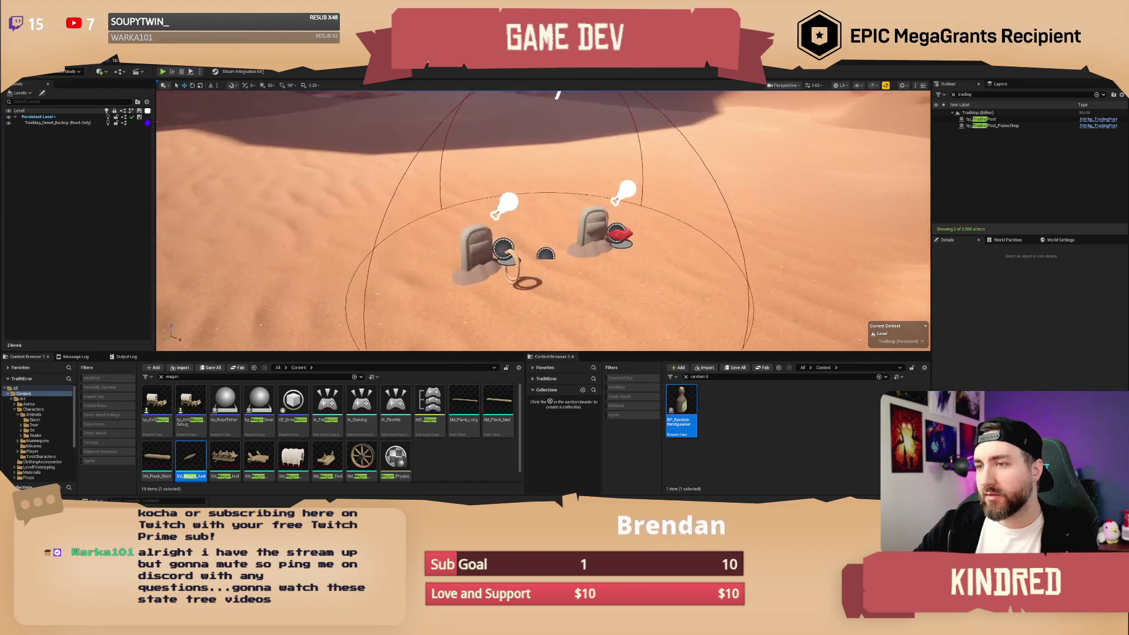
click(713, 377)
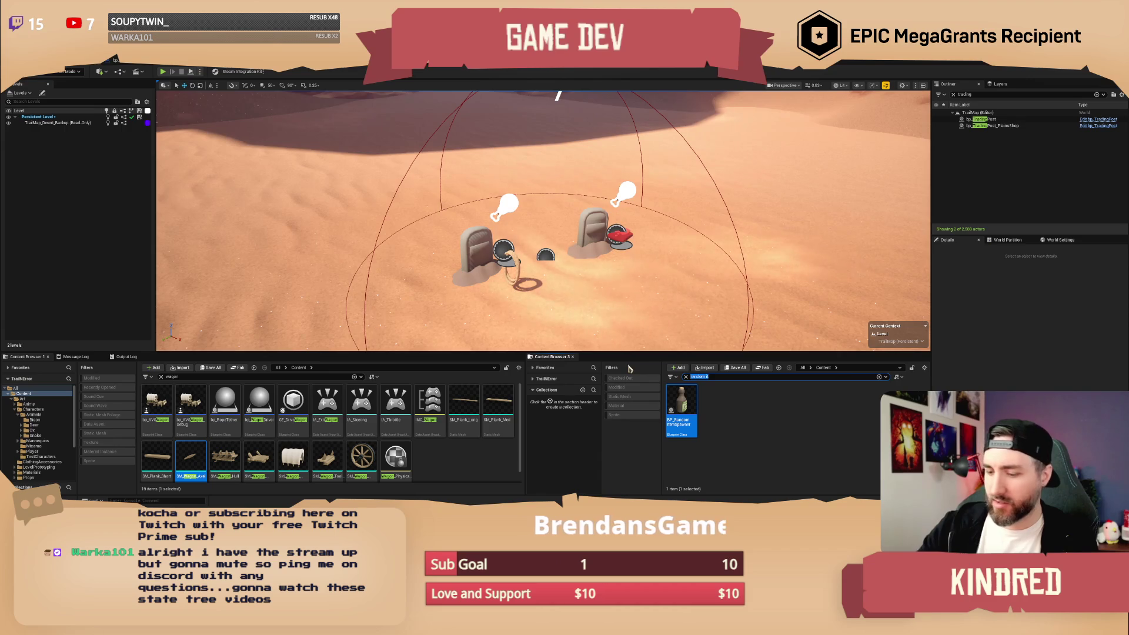
Search for 'hat' and drop SM_Hat onto the left gravestone, lowering it slightly.
text(hat)
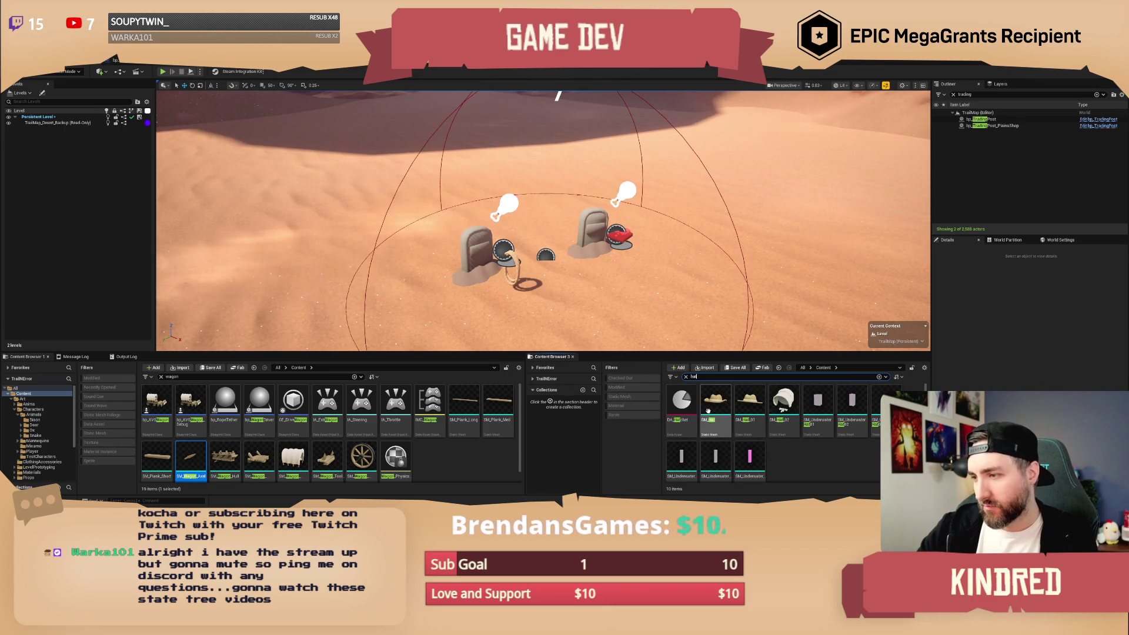
scroll(543, 220, down, 2)
scroll(543, 220, down, 2)
mouse_move(715, 405)
mouse_down()
mouse_move(529, 161)
mouse_move(536, 190)
mouse_move(521, 184)
mouse_move(535, 187)
mouse_move(517, 143)
mouse_move(556, 189)
mouse_up()
key(w)
key(f)
mouse_move(536, 226)
mouse_down()
mouse_move(520, 204)
mouse_move(546, 237)
mouse_up()
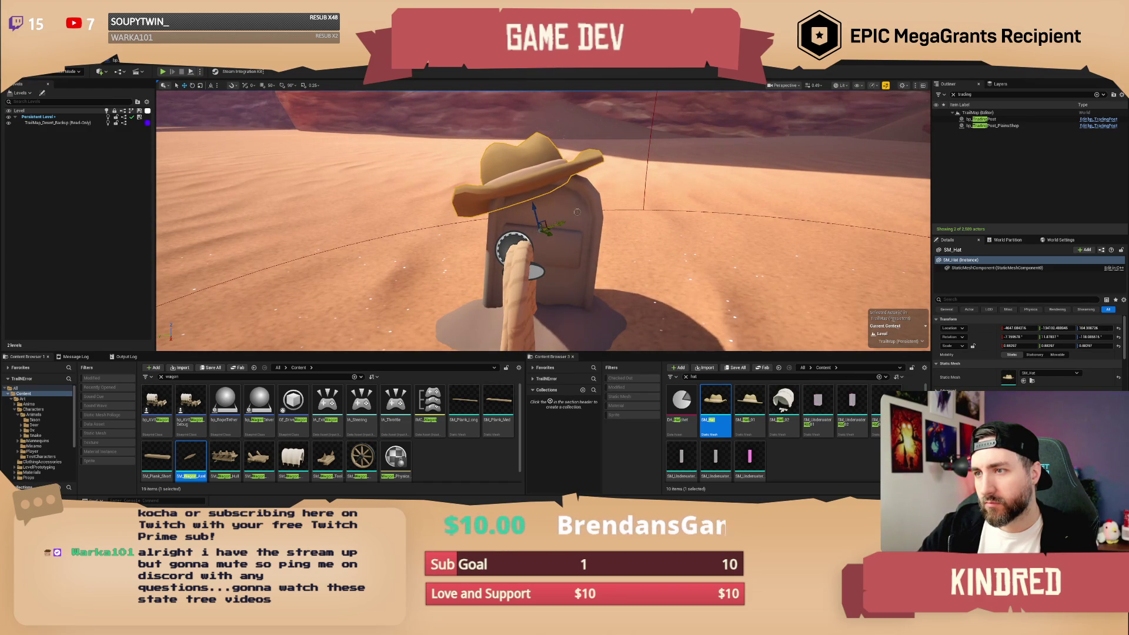
key(Escape)
Nudge the hat into its final position, orbiting around to check the fit.
drag(543, 221, 543, 268)
click(517, 177)
drag(521, 201, 496, 219)
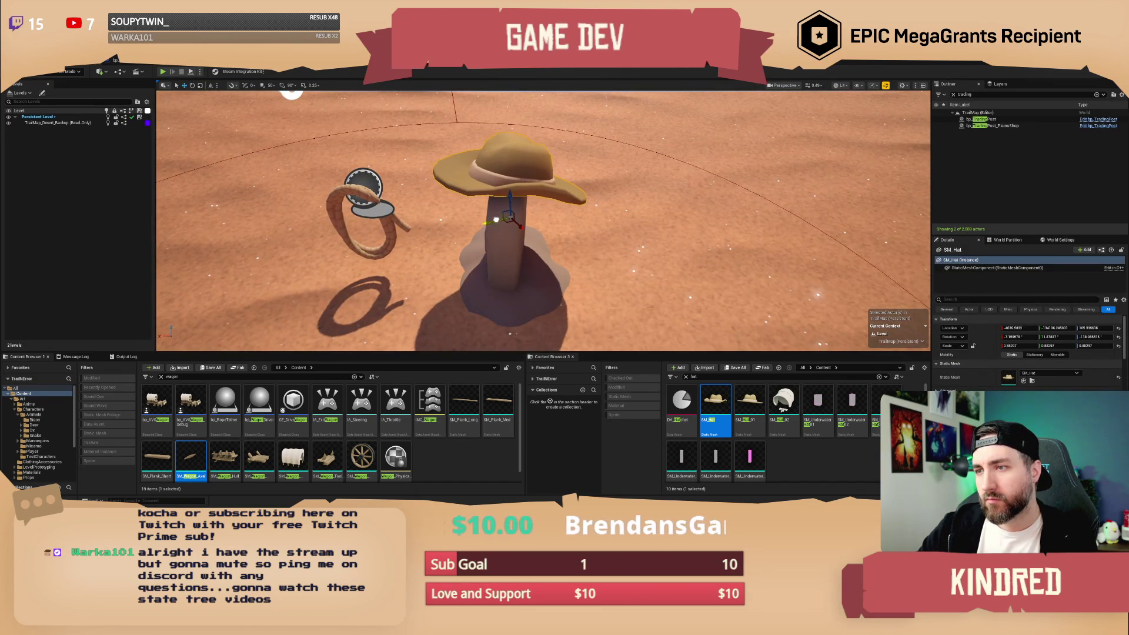
mouse_move(570, 209)
mouse_down()
mouse_move(606, 211)
mouse_move(541, 212)
mouse_move(588, 215)
mouse_move(588, 300)
mouse_move(588, 274)
mouse_up()
key(Escape)
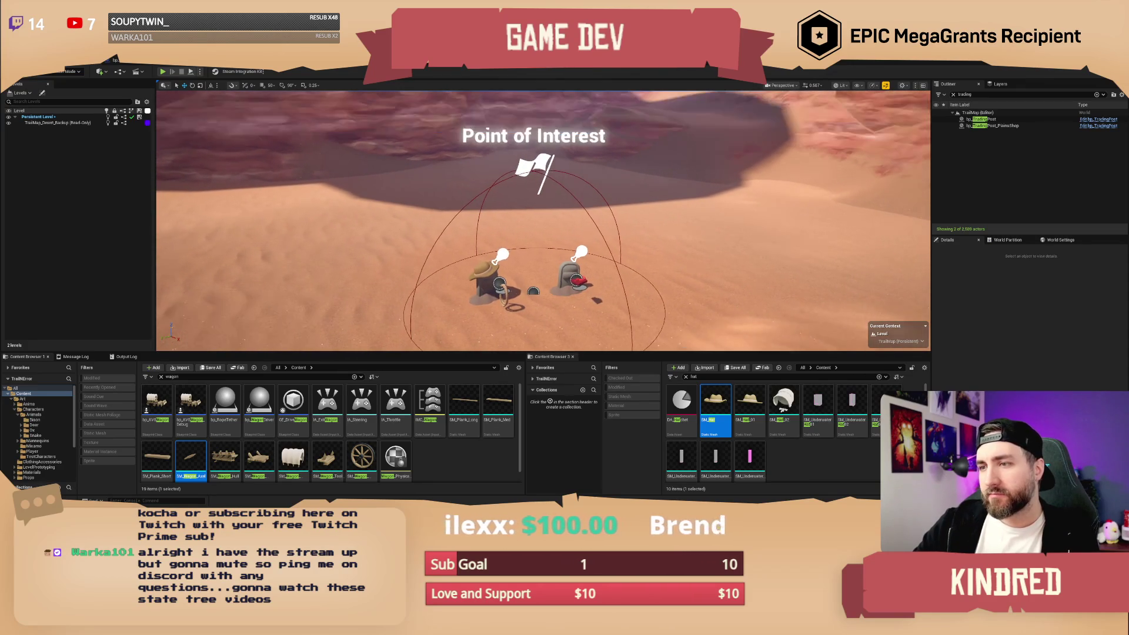
click(534, 291)
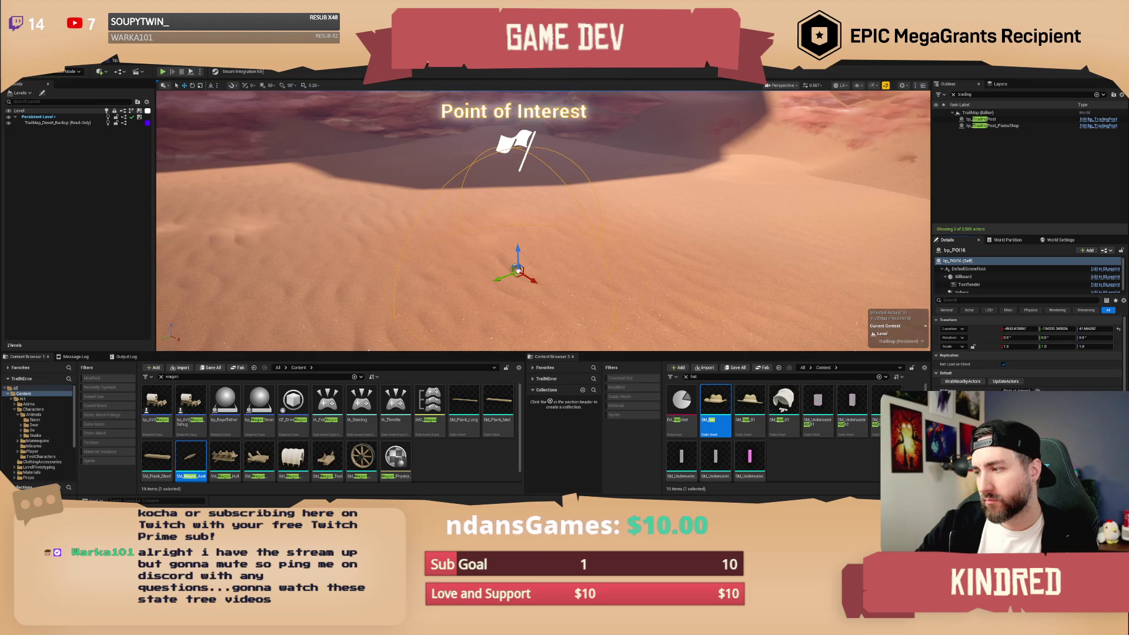
Set bp_POI16's POIName to 'Gravestone' and save the TrailMap level.
click(660, 251)
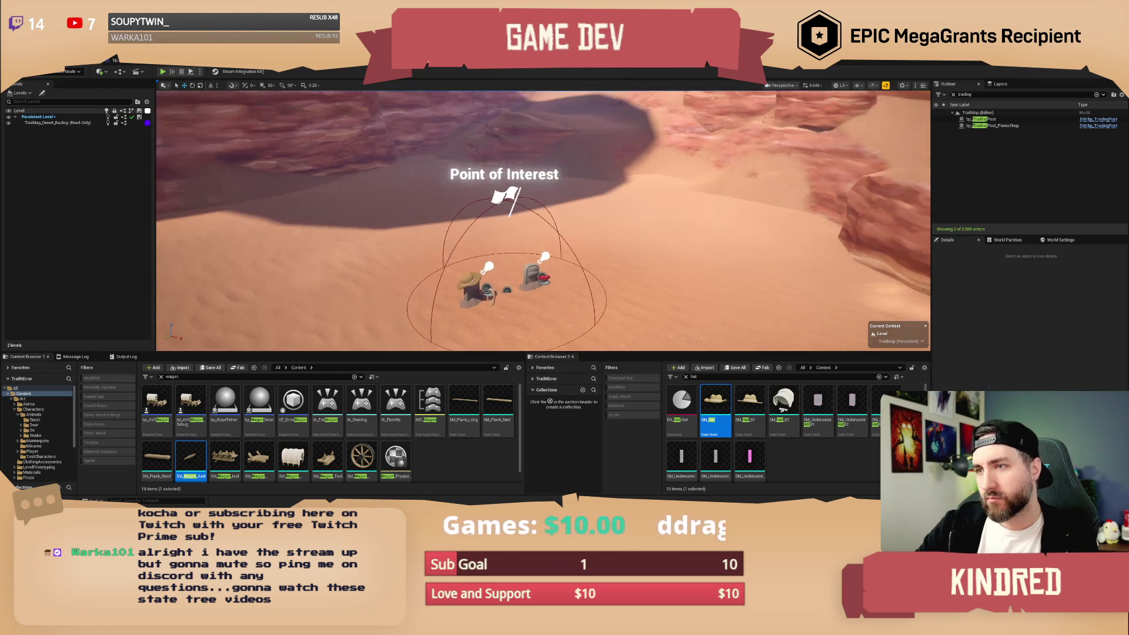
click(512, 207)
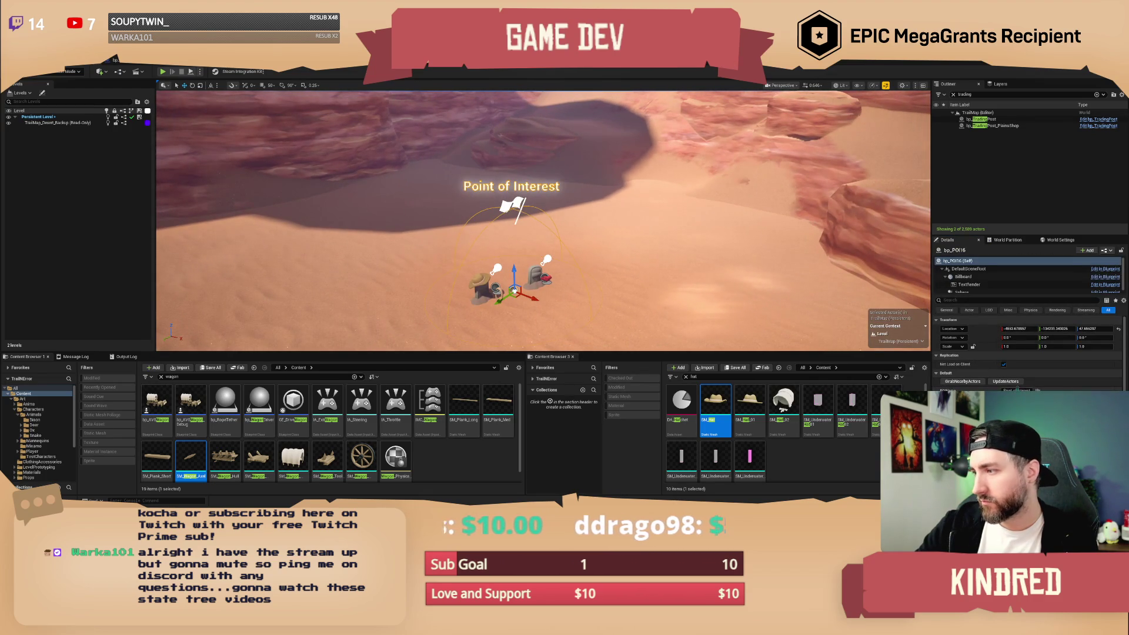
click(1087, 387)
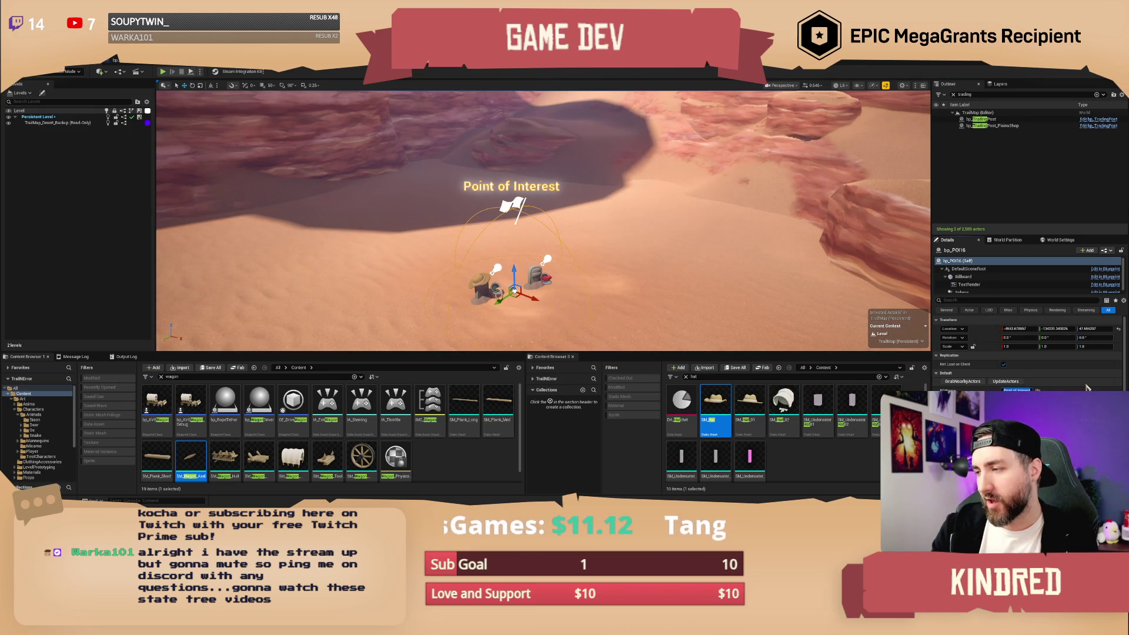
text(Gravestone)
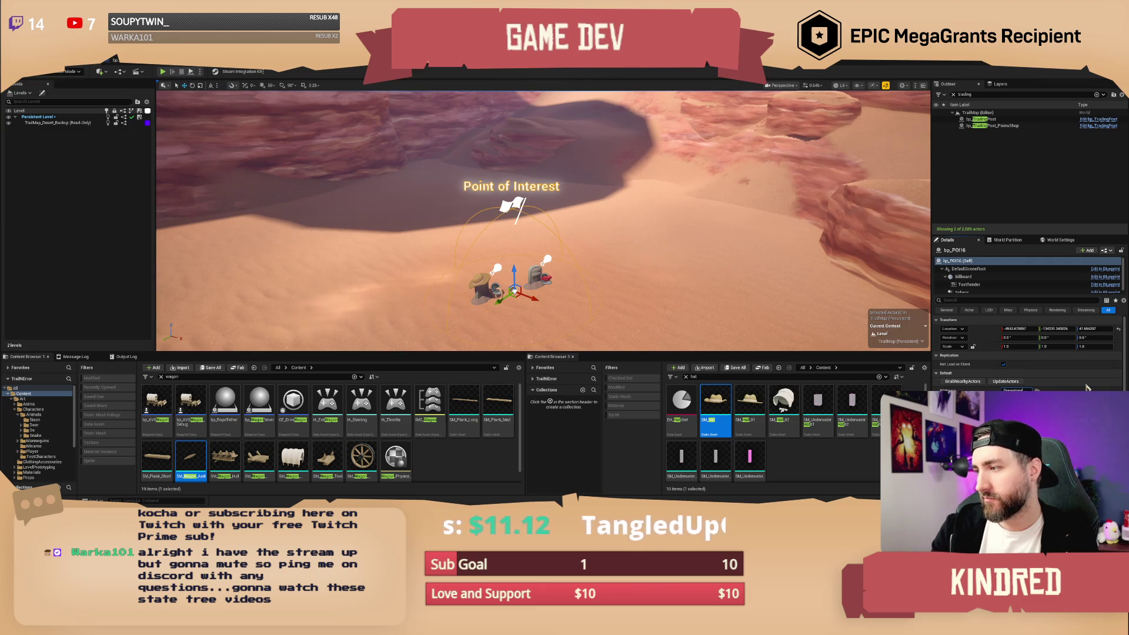
key(Return)
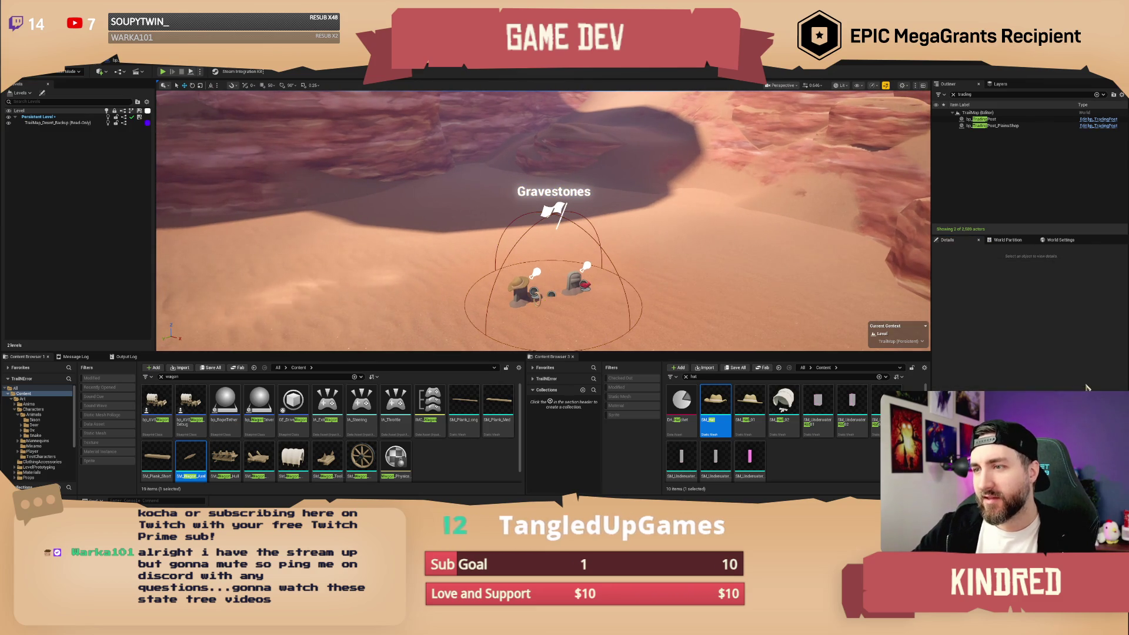
key(ctrl+s)
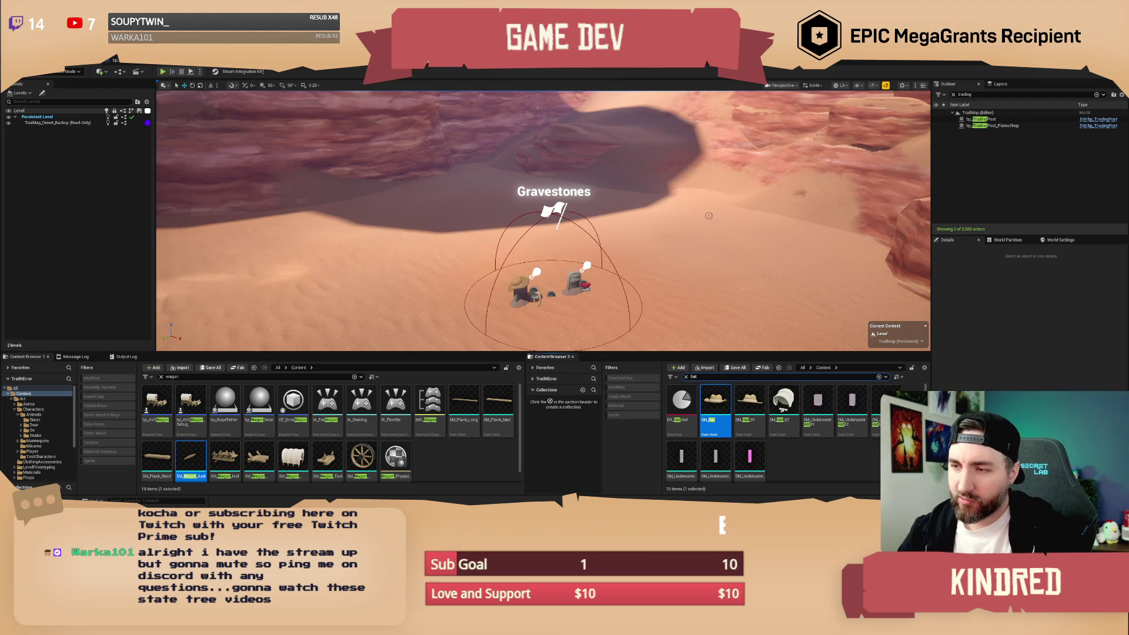
drag(710, 221, 741, 194)
Fly the camera back to the ox-drawn wagon and start a Play-In-Editor session.
scroll(543, 220, down, 5)
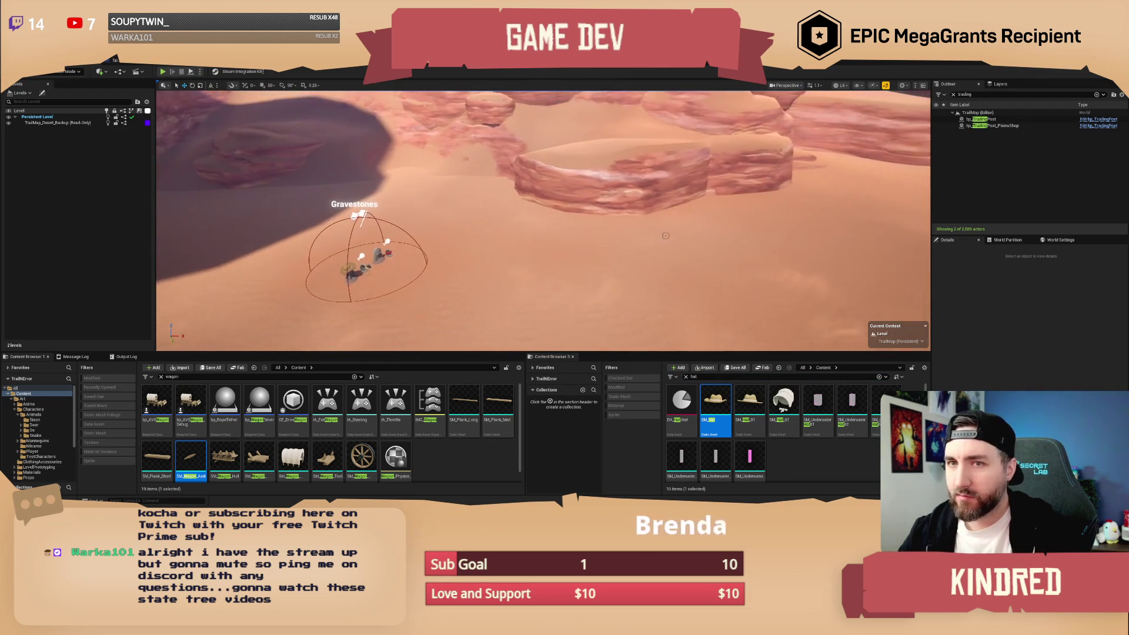
mouse_move(543, 220)
mouse_down()
mouse_move(564, 159)
mouse_move(554, 146)
mouse_up()
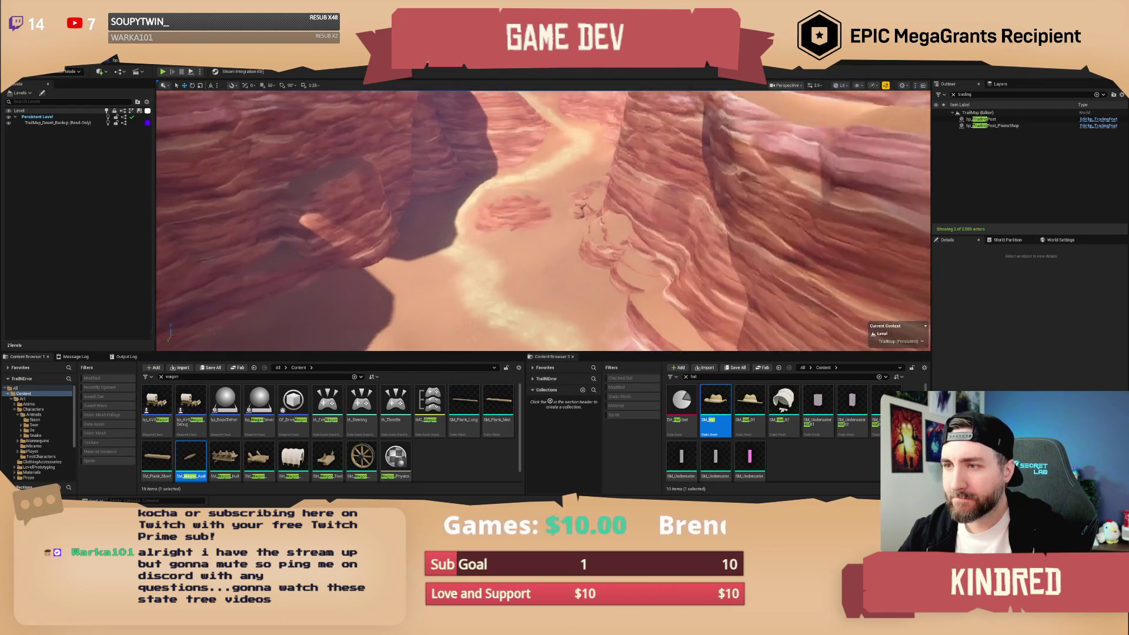
scroll(543, 221, up, 2)
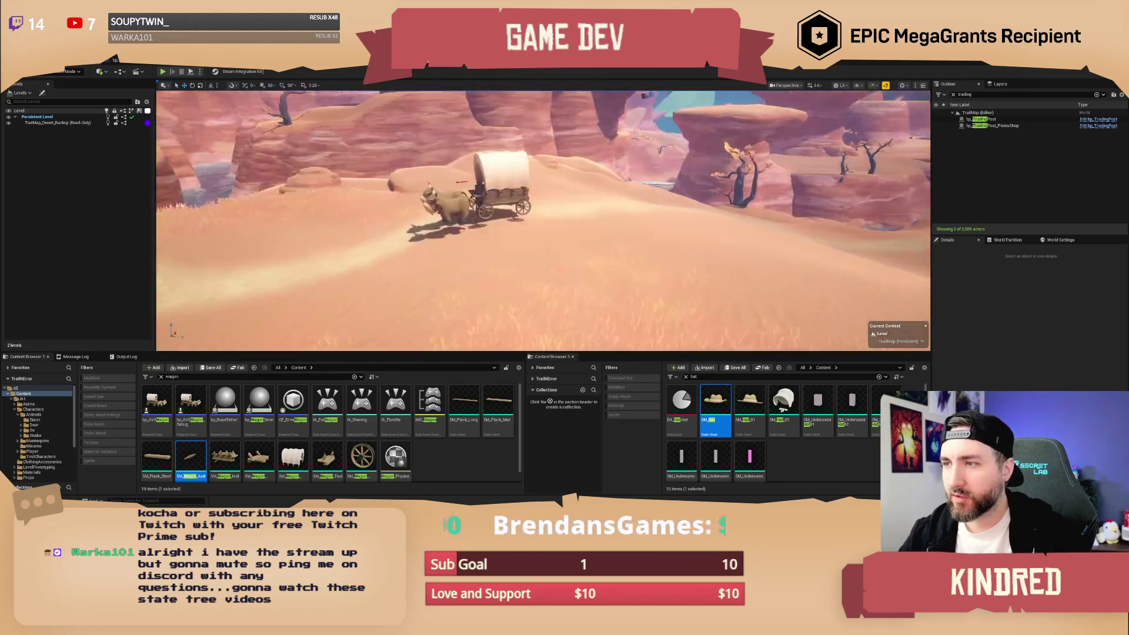
scroll(543, 220, down, 3)
scroll(543, 221, up, 2)
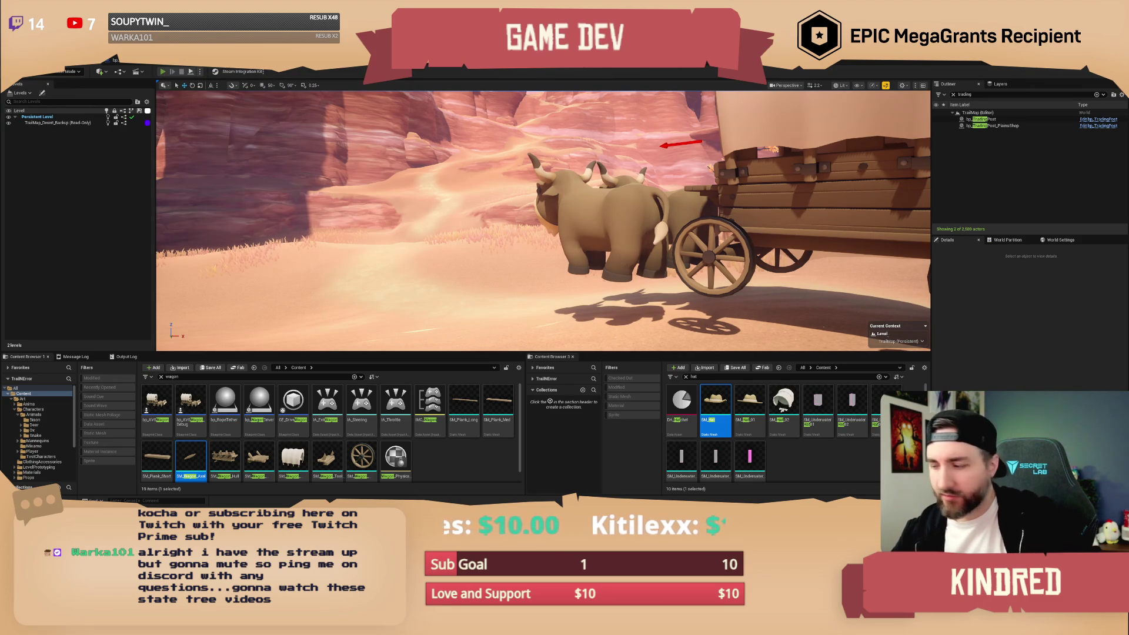
click(162, 72)
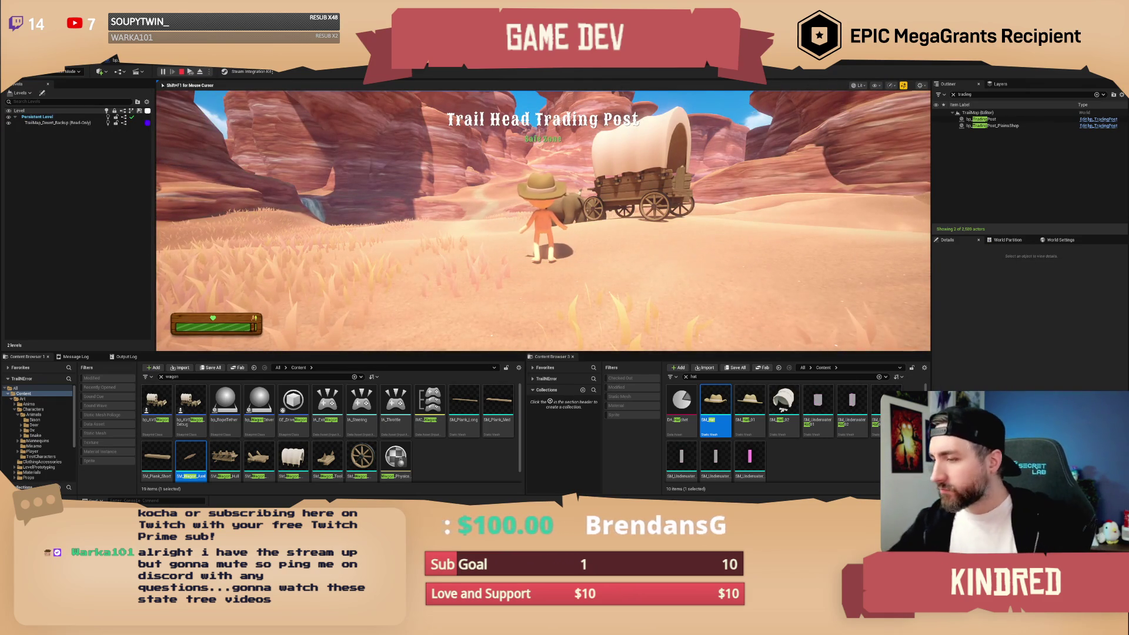
Walk the cowboy to the ox wagon and climb aboard to drive it.
key(w)
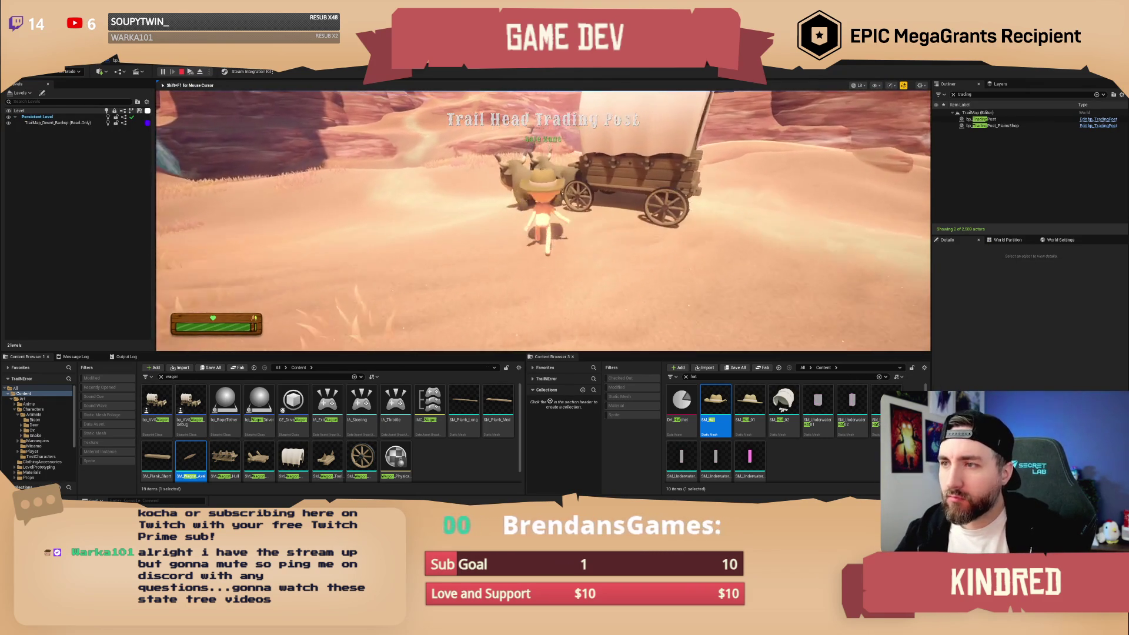
key(e)
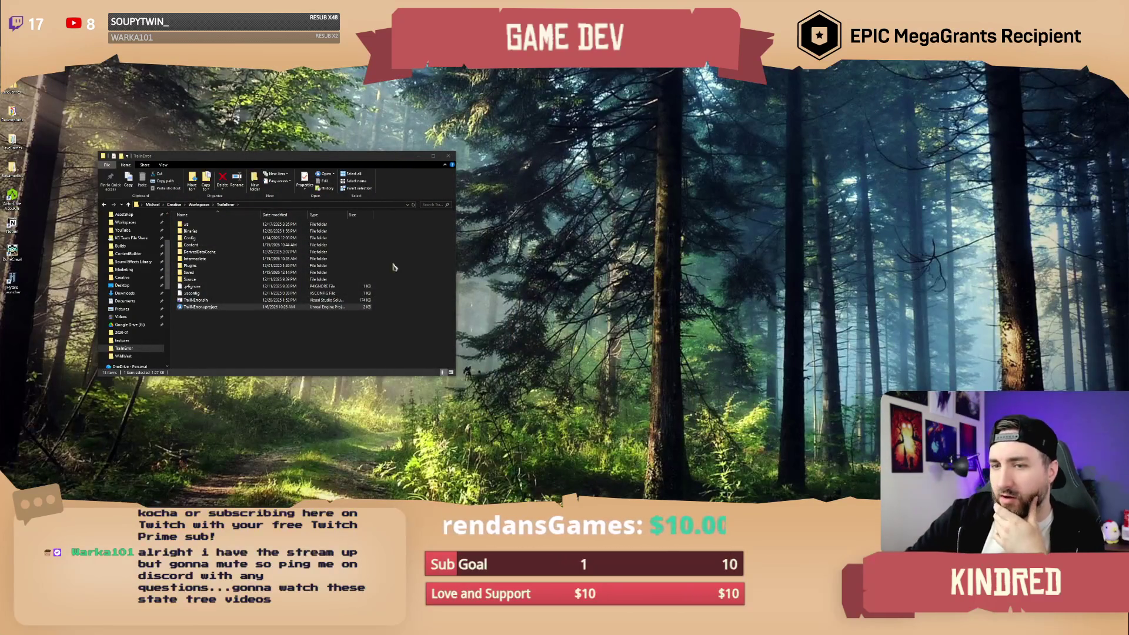
Bring the Crash Reporter forward and choose Send and Restart to relaunch the editor.
click(216, 312)
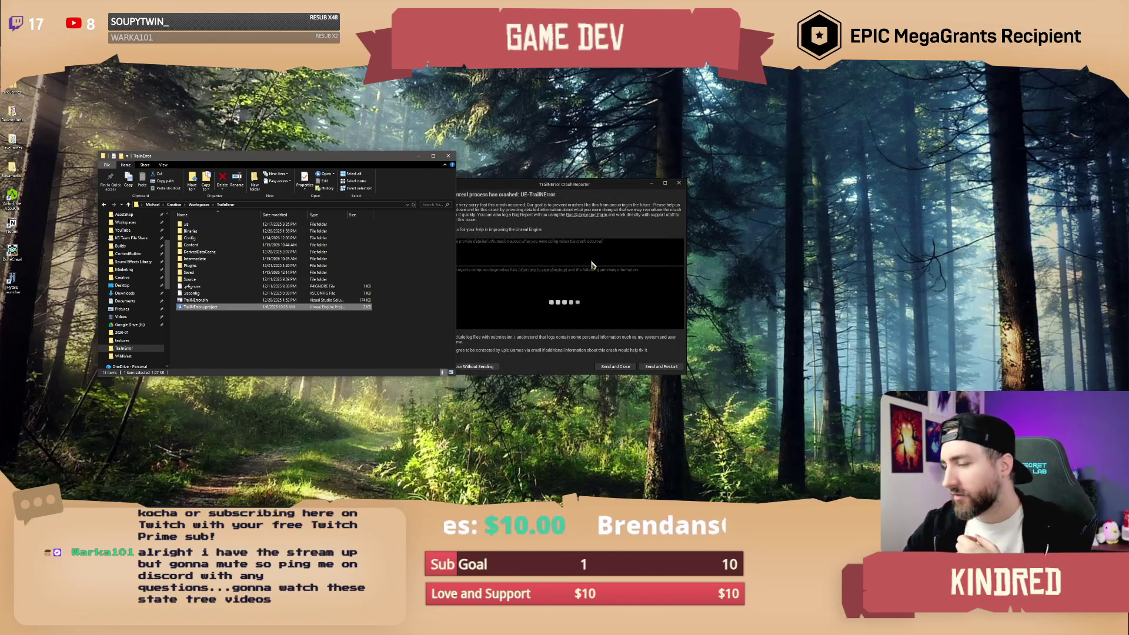
click(685, 374)
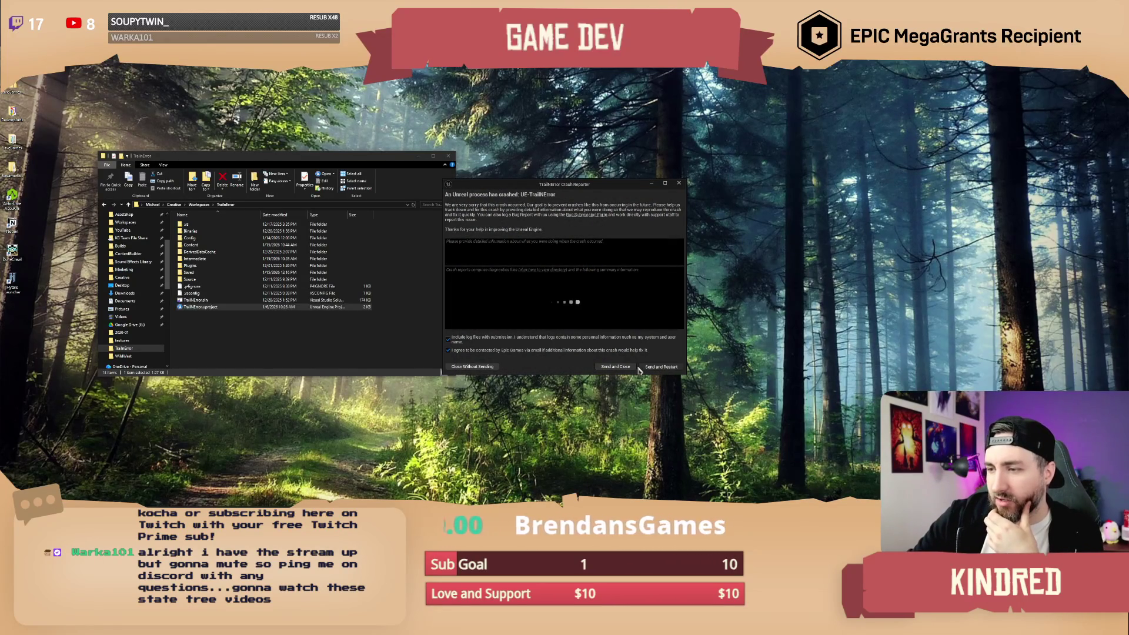
click(621, 368)
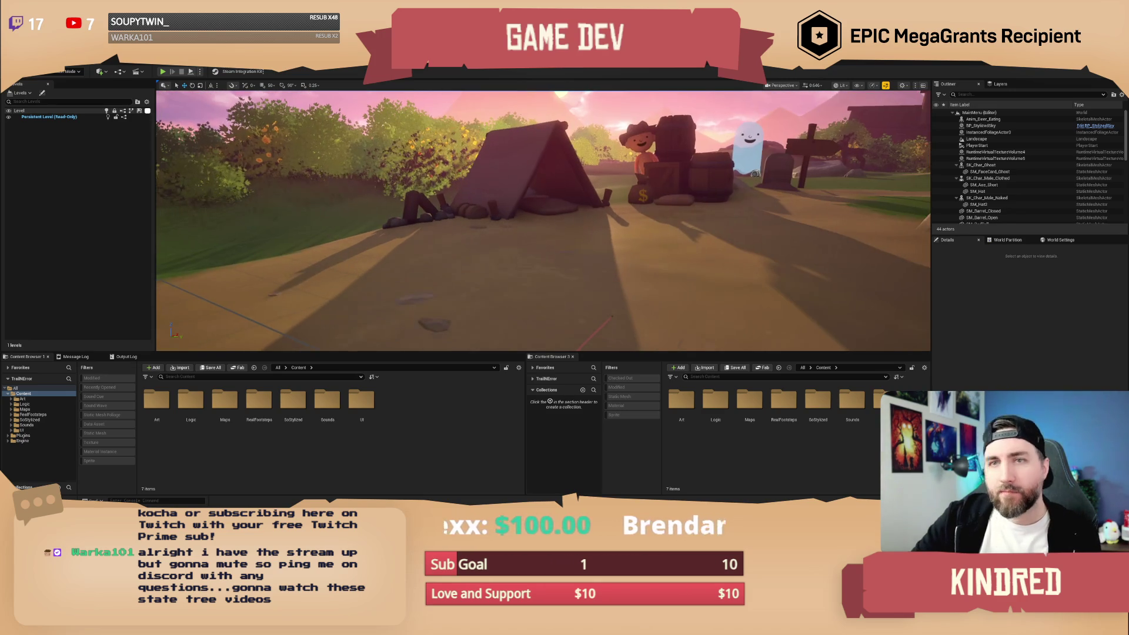
Reopen the TrailMap level from the File menu's recent levels list.
click(13, 61)
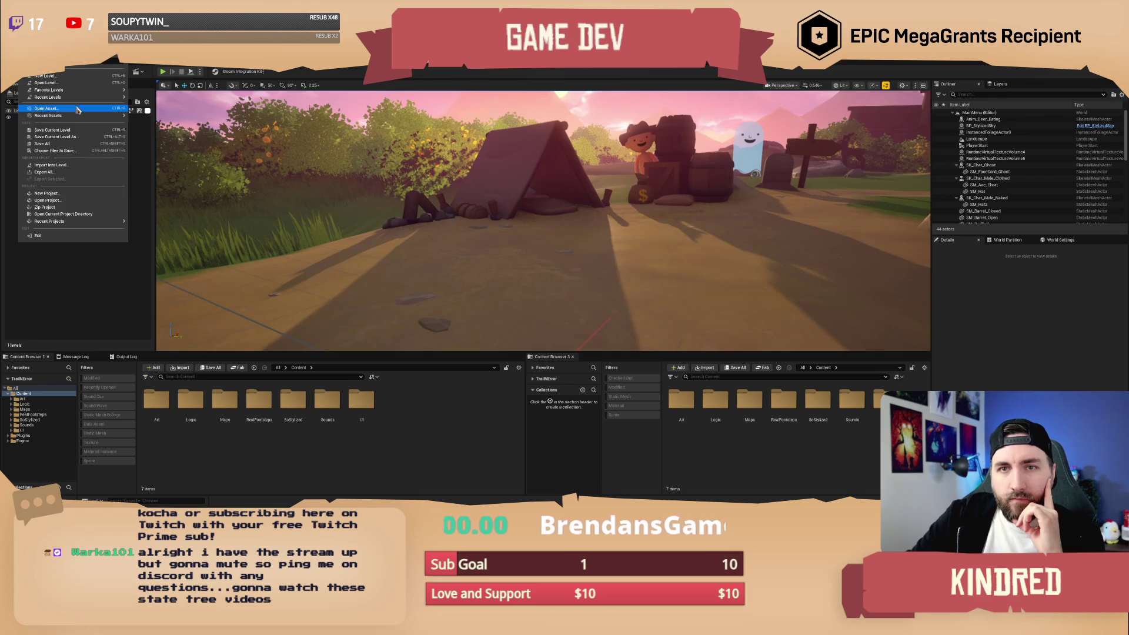
click(153, 107)
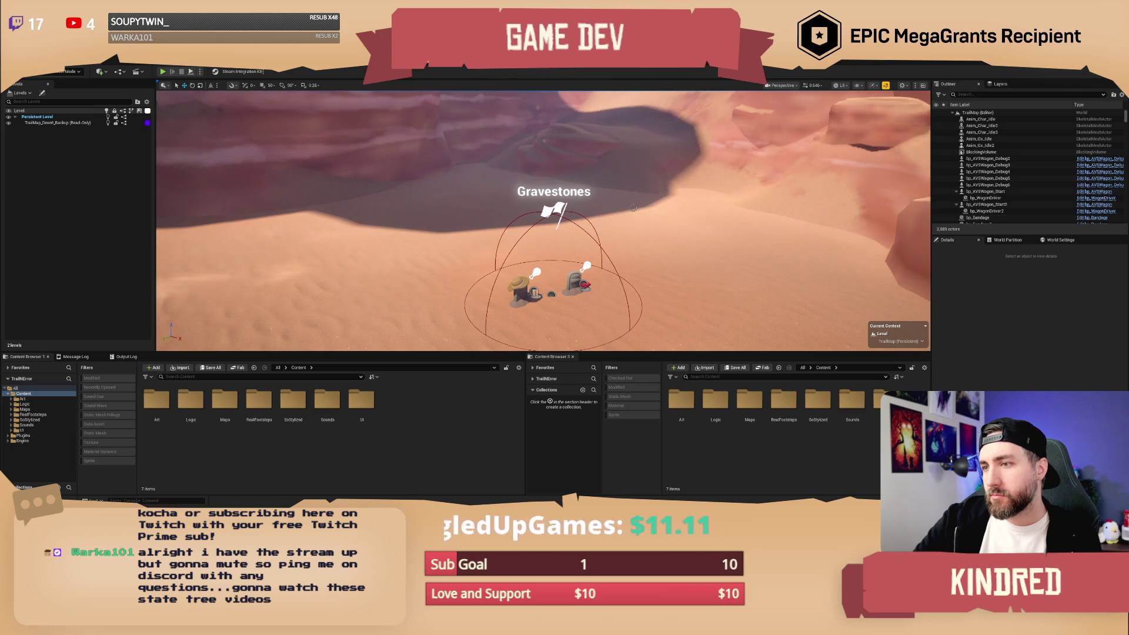
Pan and zoom the view away from the Gravestones marker in the reloaded TrailMap.
mouse_move(633, 207)
mouse_down()
mouse_move(682, 200)
mouse_move(688, 168)
mouse_move(676, 199)
mouse_up()
scroll(682, 188, up, 3)
scroll(676, 194, down, 3)
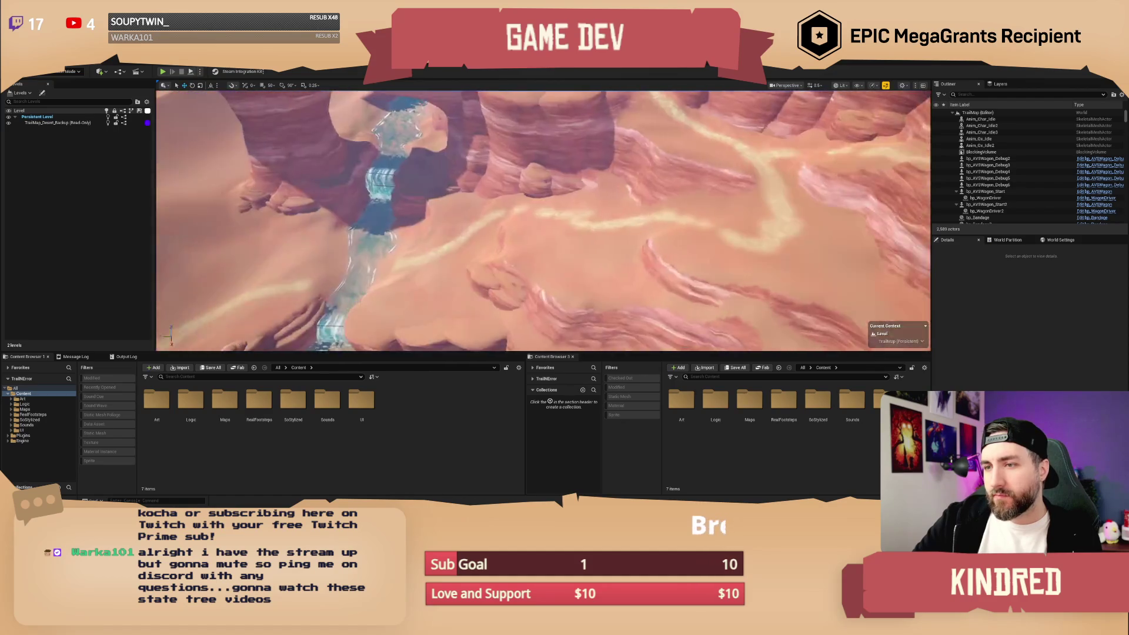
scroll(450, 294, up, 1)
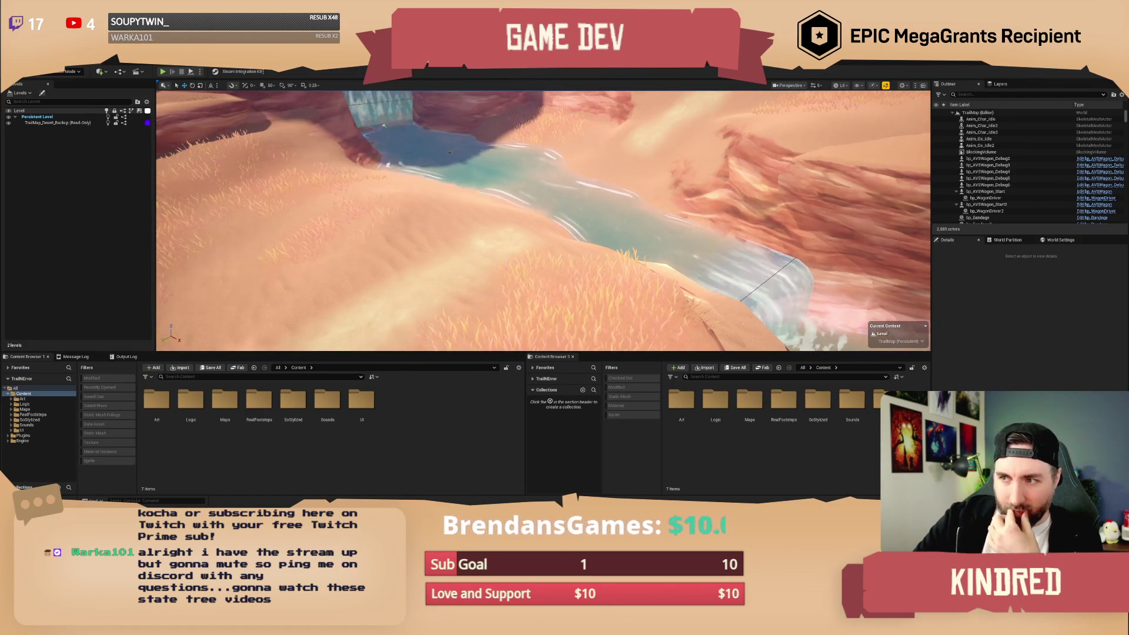
scroll(544, 220, up, 1)
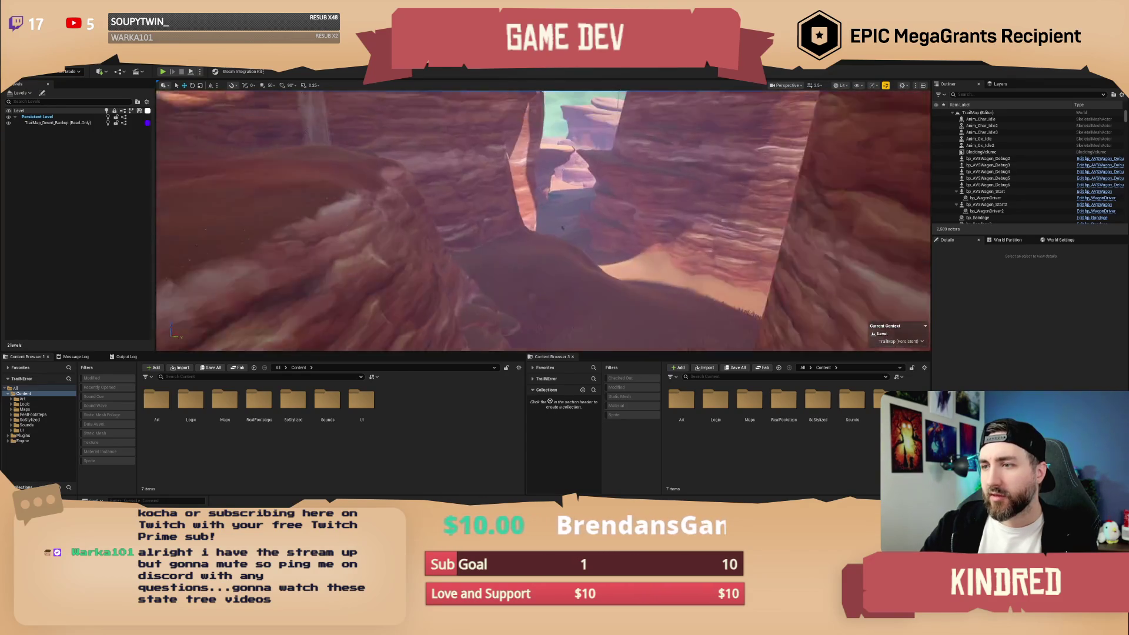
key(w)
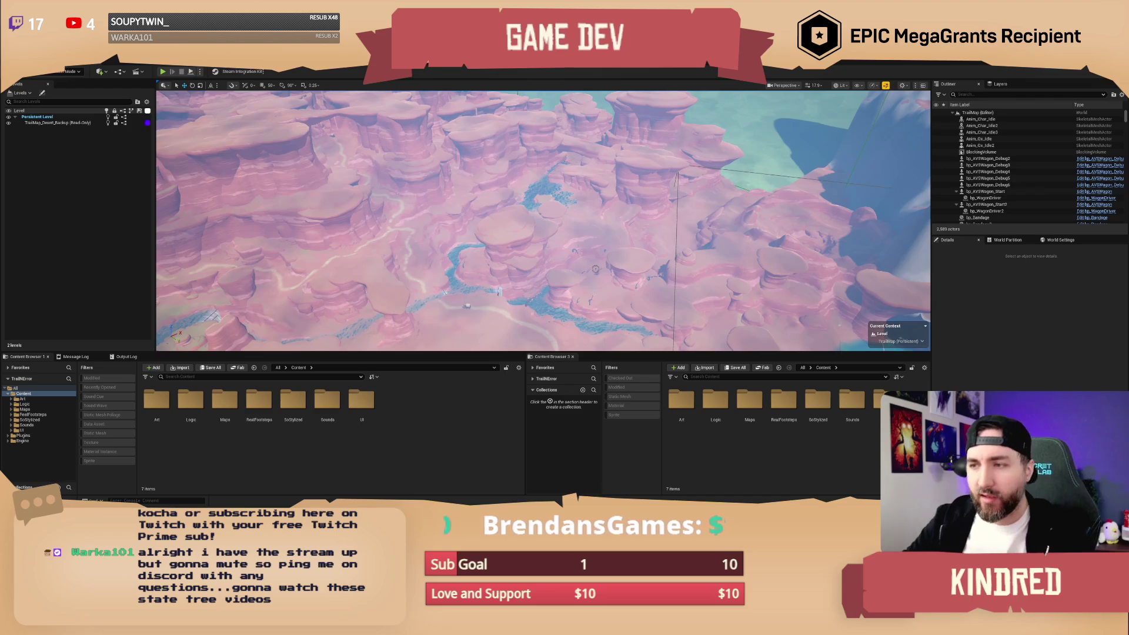
key(w)
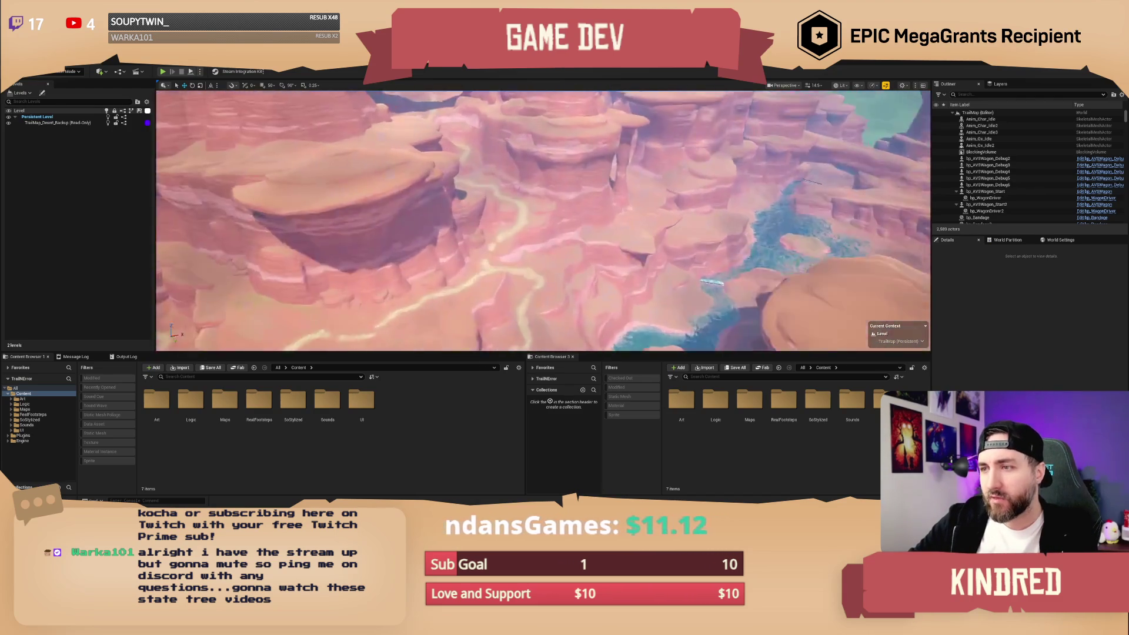
key(w)
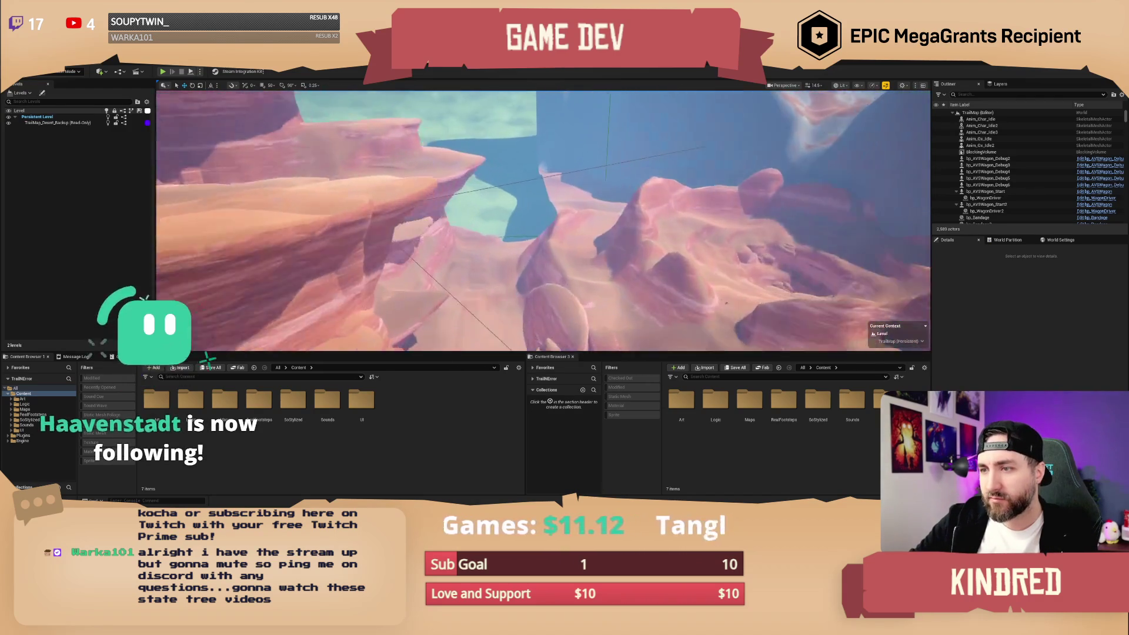
key(w)
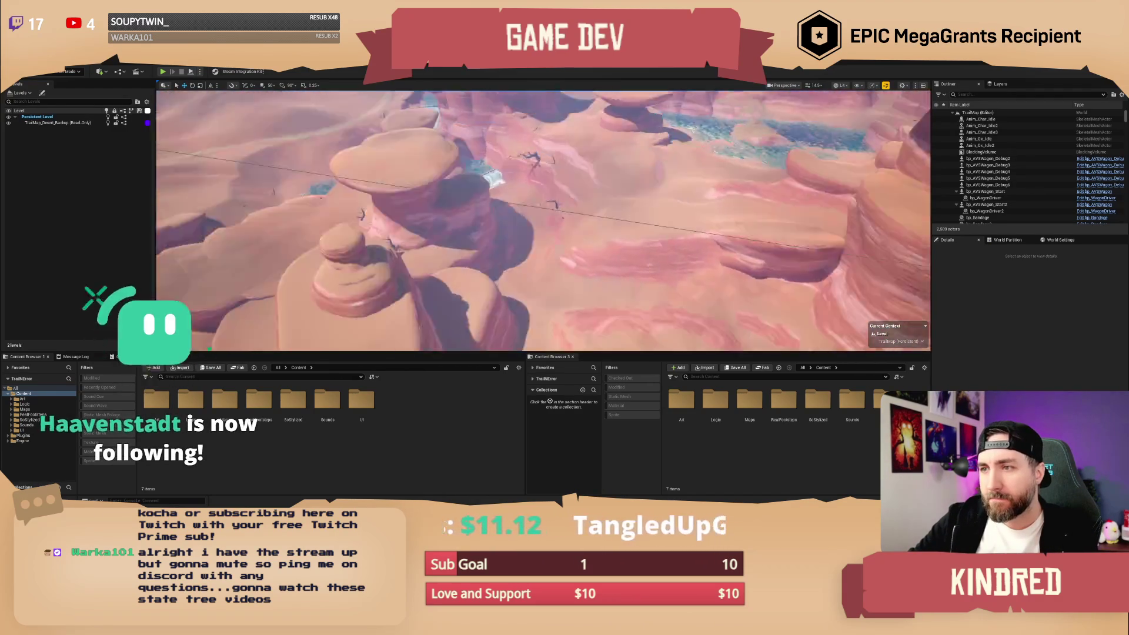
key(e)
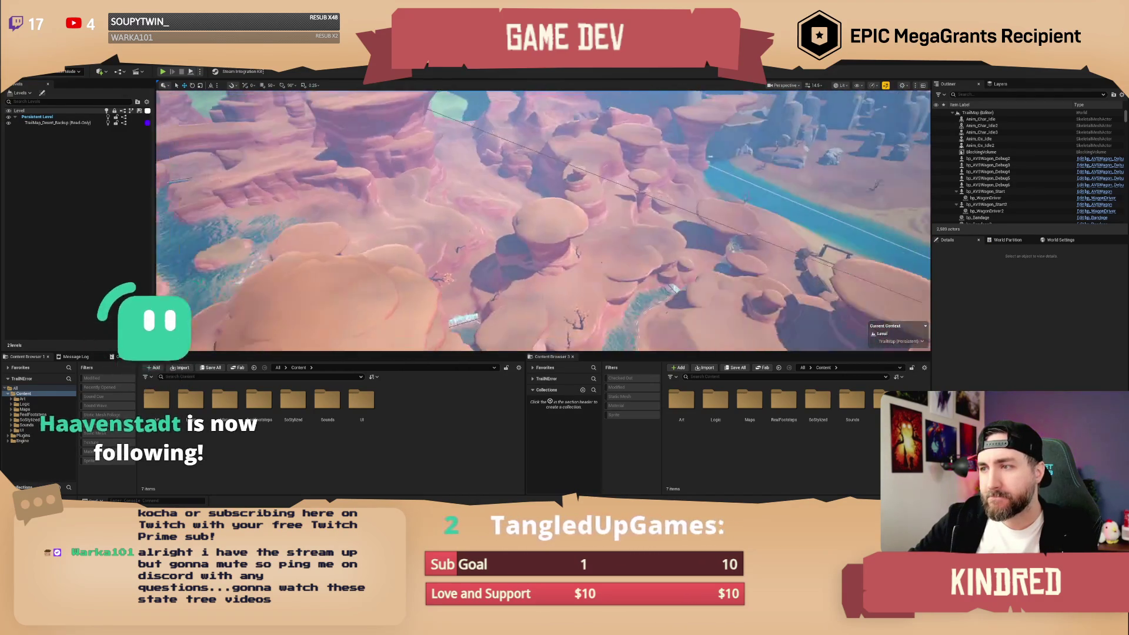
key(w)
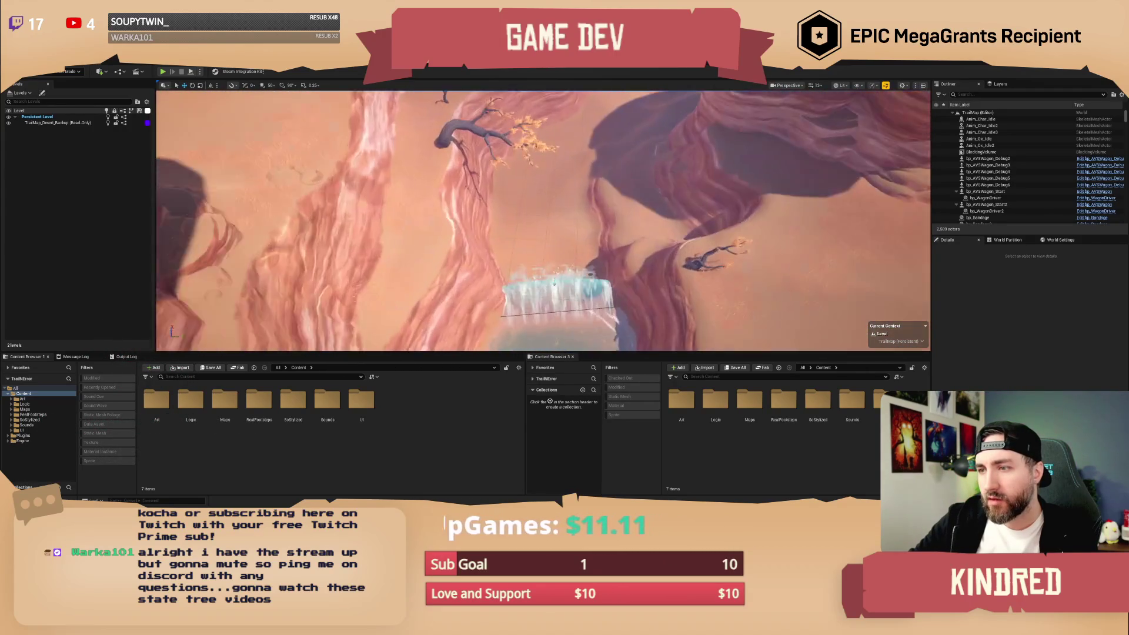
key(w)
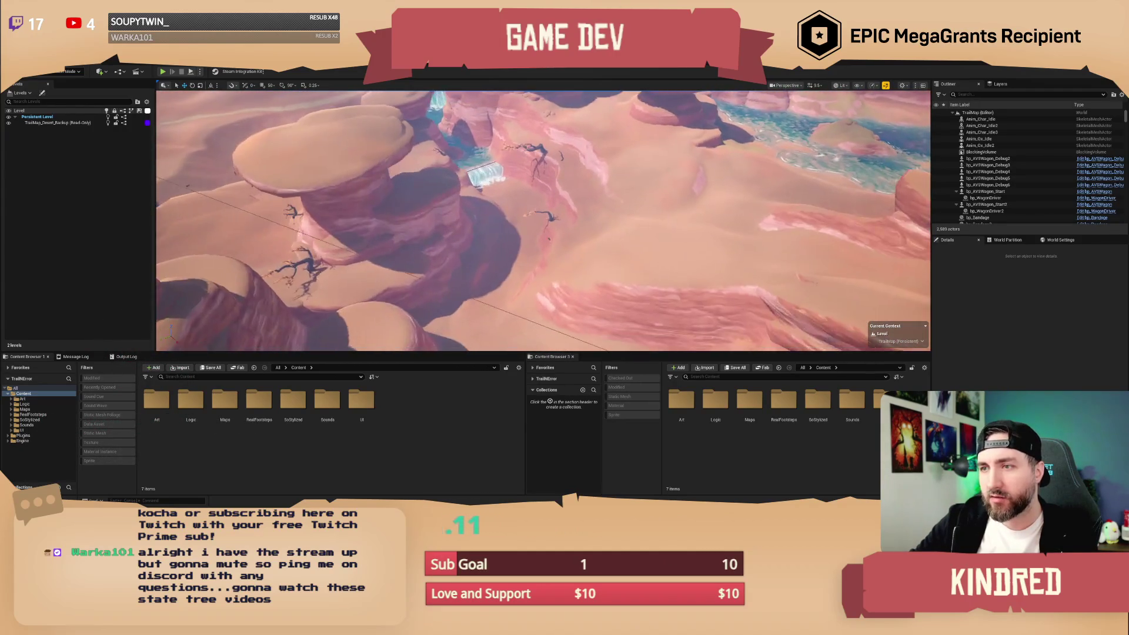
Select the BP_Water22 water actor and frame it level with the waterfall.
click(556, 227)
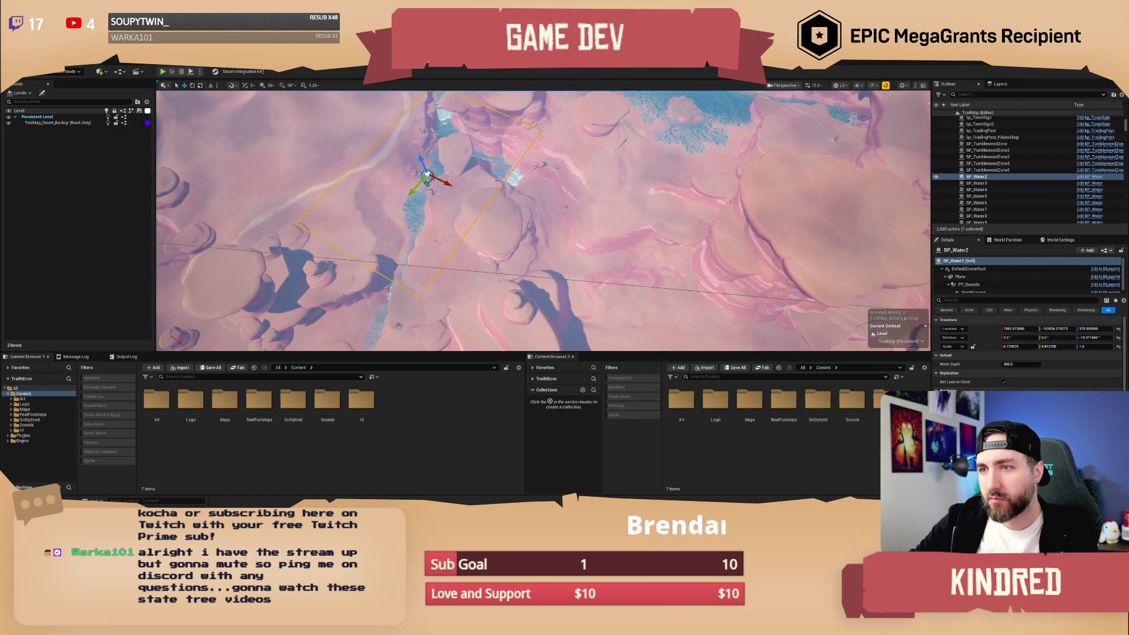
click(428, 178)
key(f)
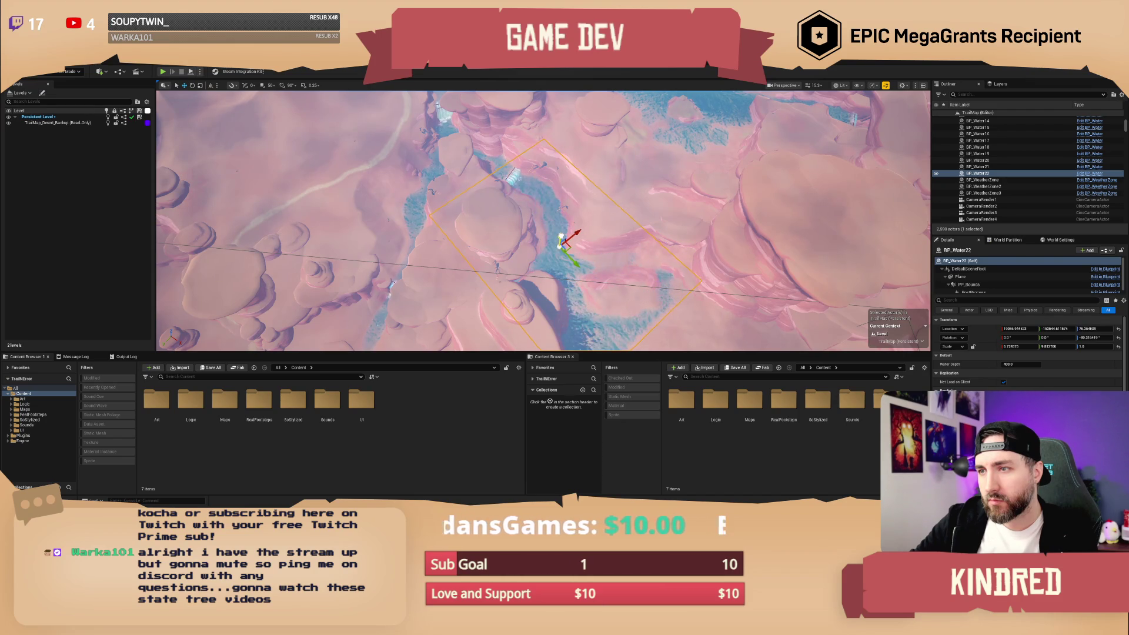
scroll(543, 221, up, 5)
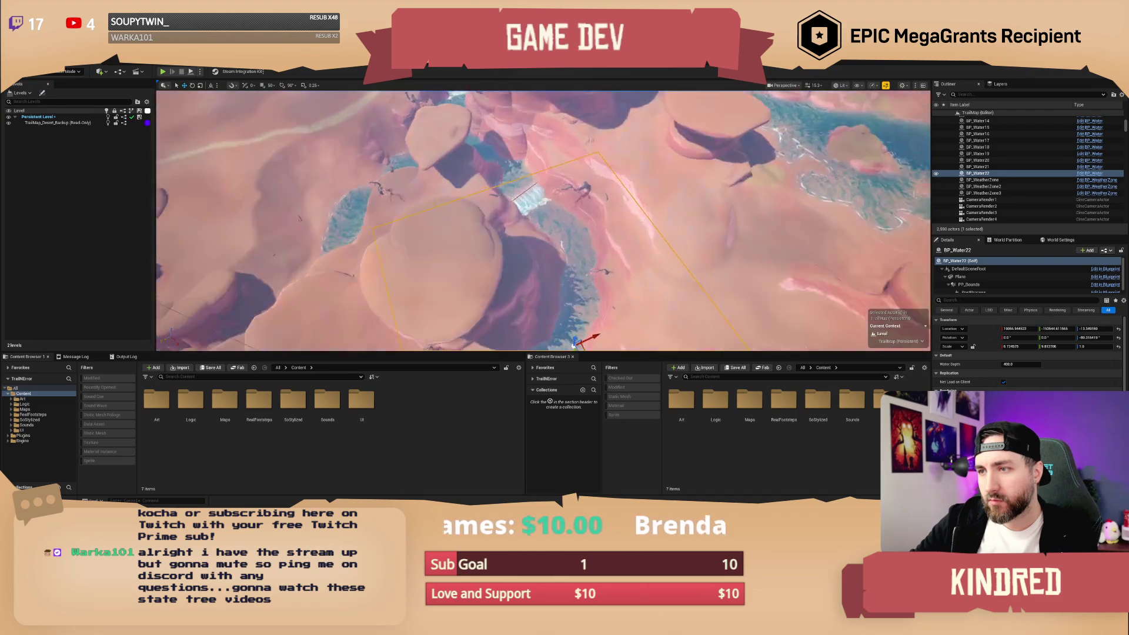
mouse_move(544, 221)
mouse_down()
mouse_move(543, 150)
mouse_move(544, 220)
mouse_up()
key(f)
Shift BP_Water22 right and down along the river channel, then deselect it.
key(r)
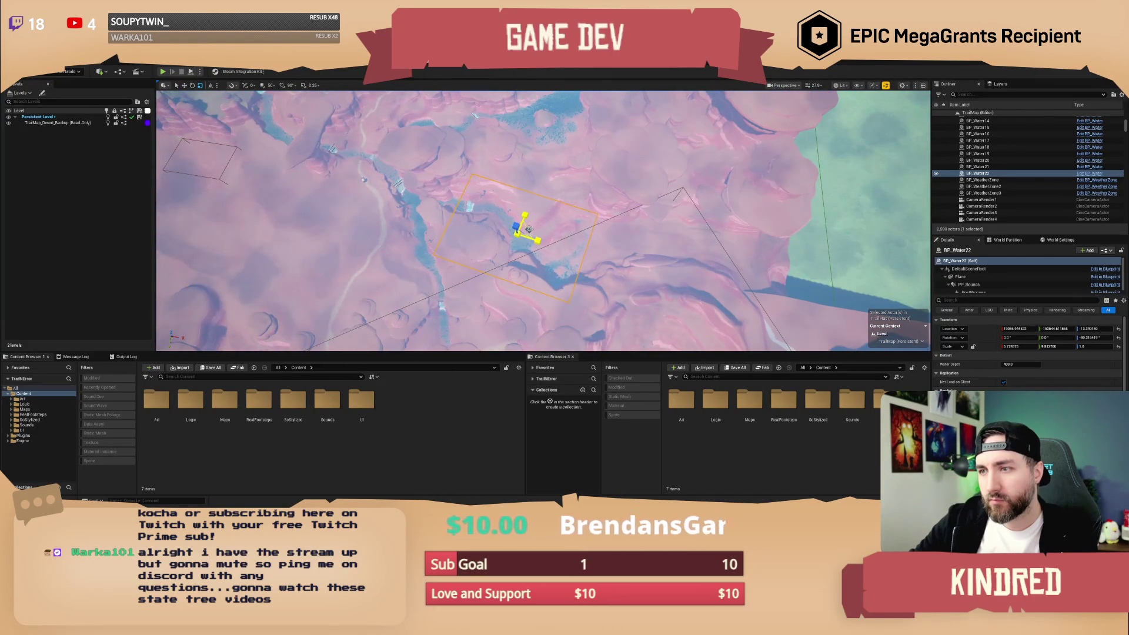
drag(529, 232, 565, 231)
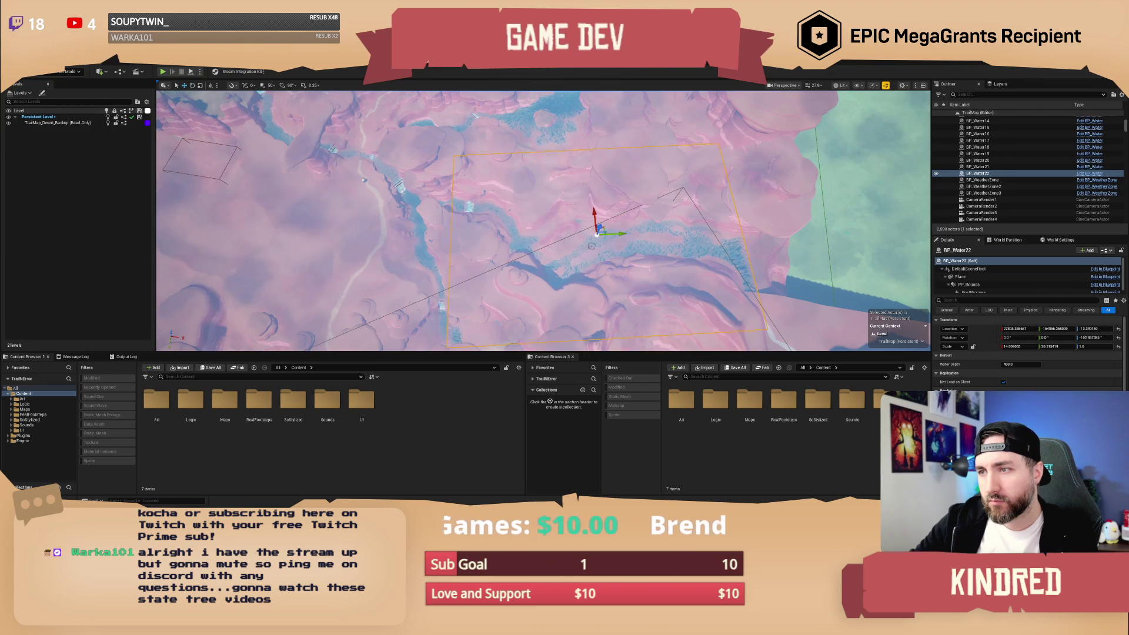
drag(604, 229, 617, 234)
scroll(617, 234, up, 5)
key(Escape)
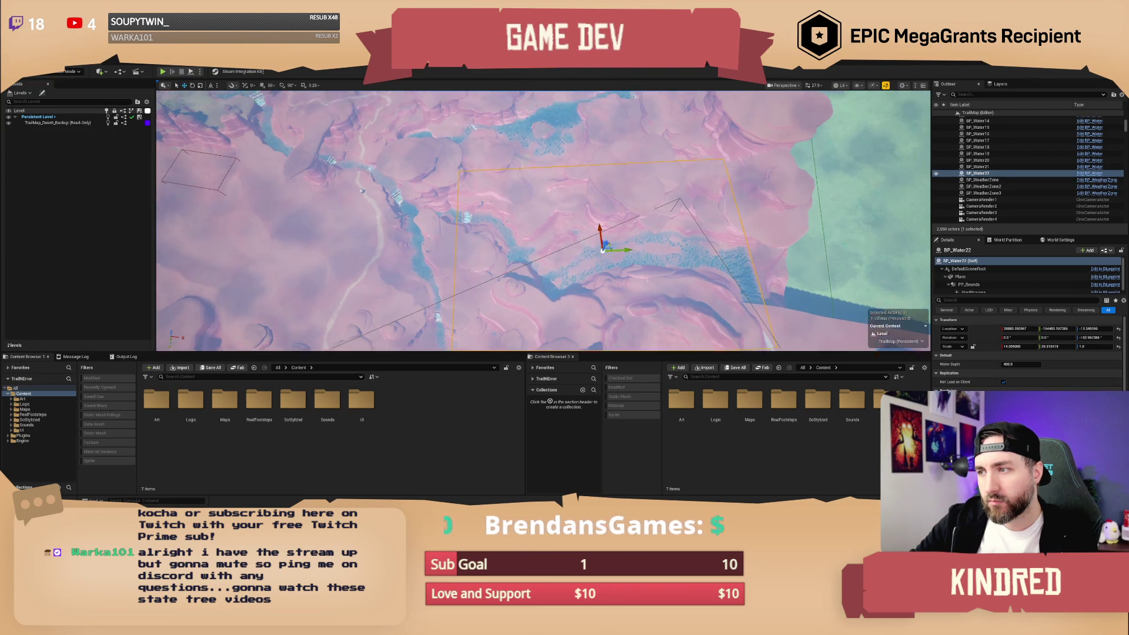
scroll(543, 221, down, 3)
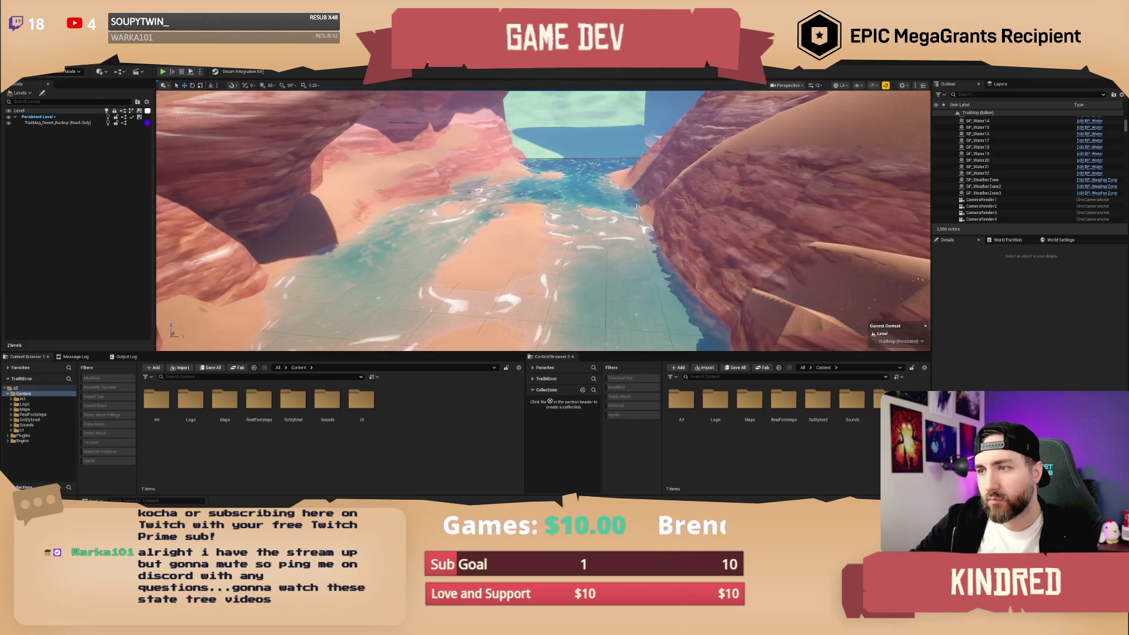
scroll(543, 221, up, 2)
scroll(543, 221, up, 2)
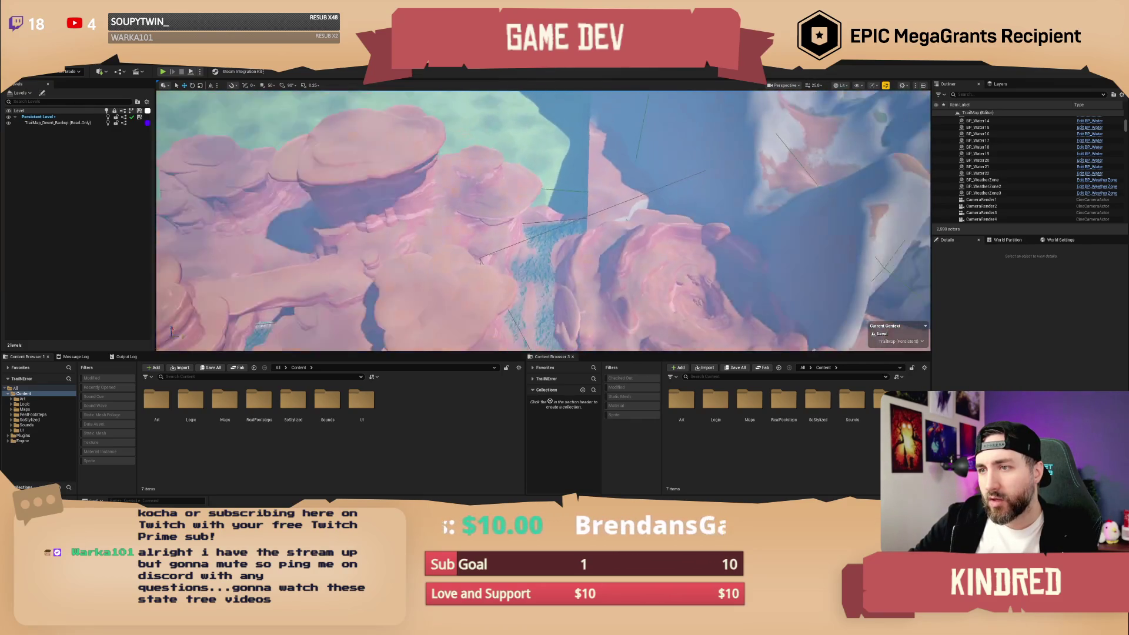
Place two new desert cliff rocks in the canyon, rotated about 62 and -78 degrees.
click(376, 187)
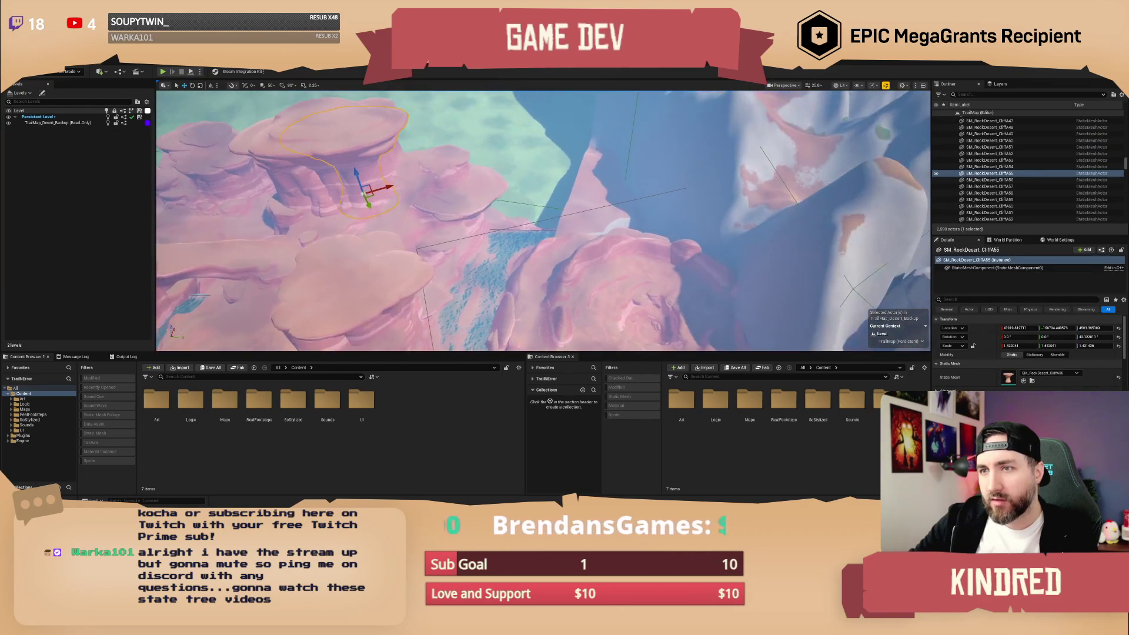
click(1032, 381)
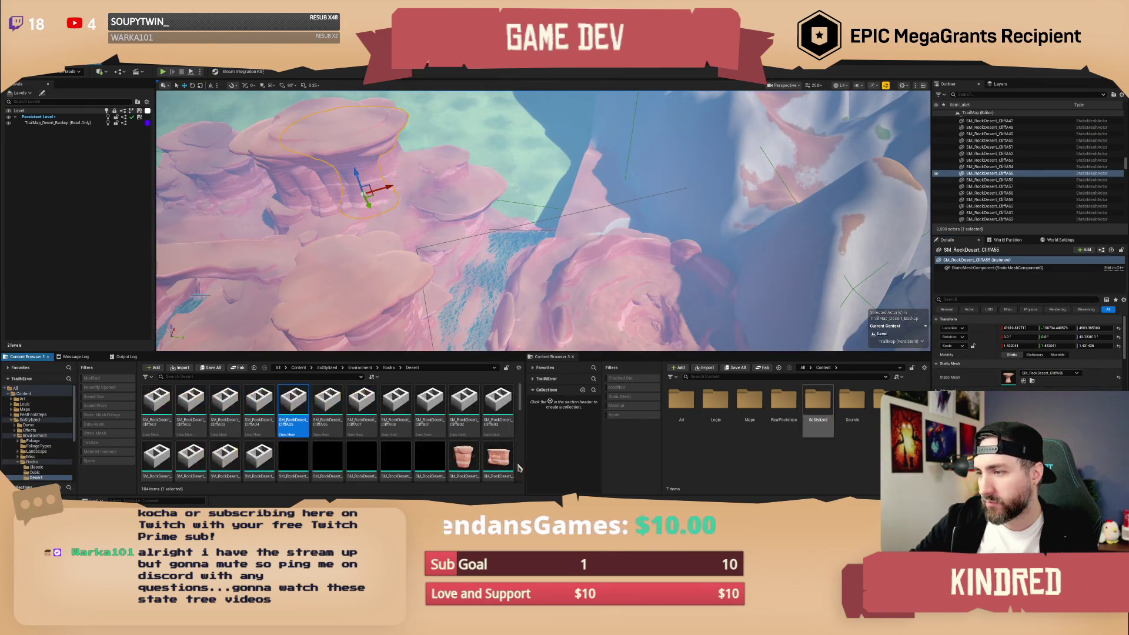
mouse_move(326, 407)
mouse_down()
mouse_move(494, 267)
mouse_move(510, 287)
mouse_up()
key(e)
drag(512, 241, 532, 257)
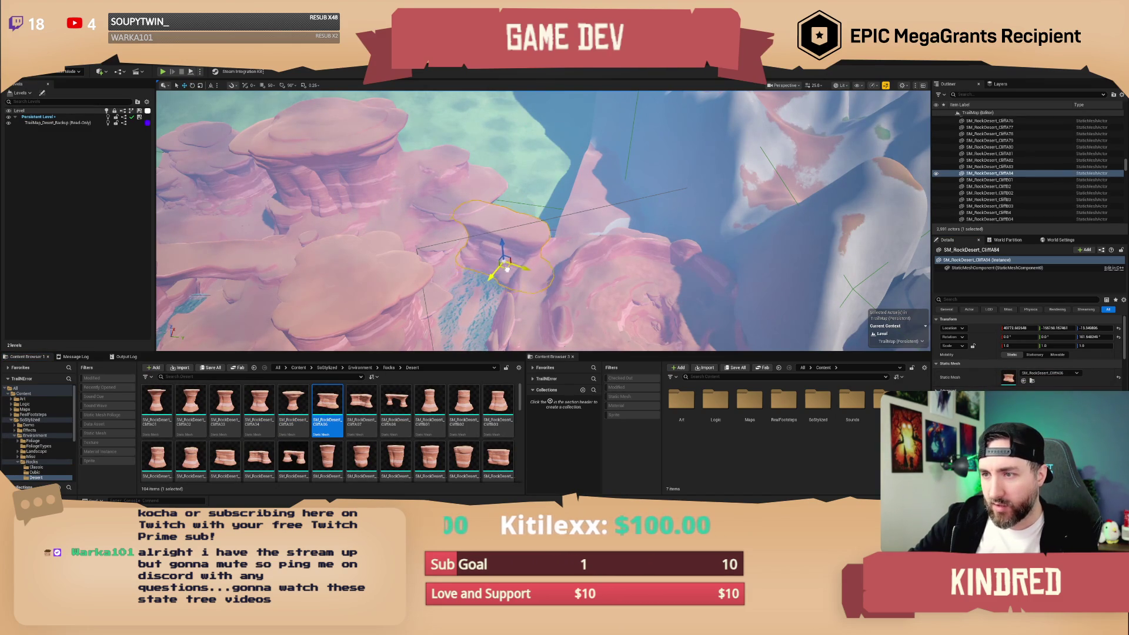
mouse_move(396, 405)
mouse_down()
mouse_move(438, 335)
mouse_move(497, 304)
mouse_up()
mouse_move(495, 255)
mouse_down()
mouse_move(470, 277)
mouse_move(526, 294)
mouse_move(488, 281)
mouse_move(505, 264)
mouse_move(474, 278)
mouse_up()
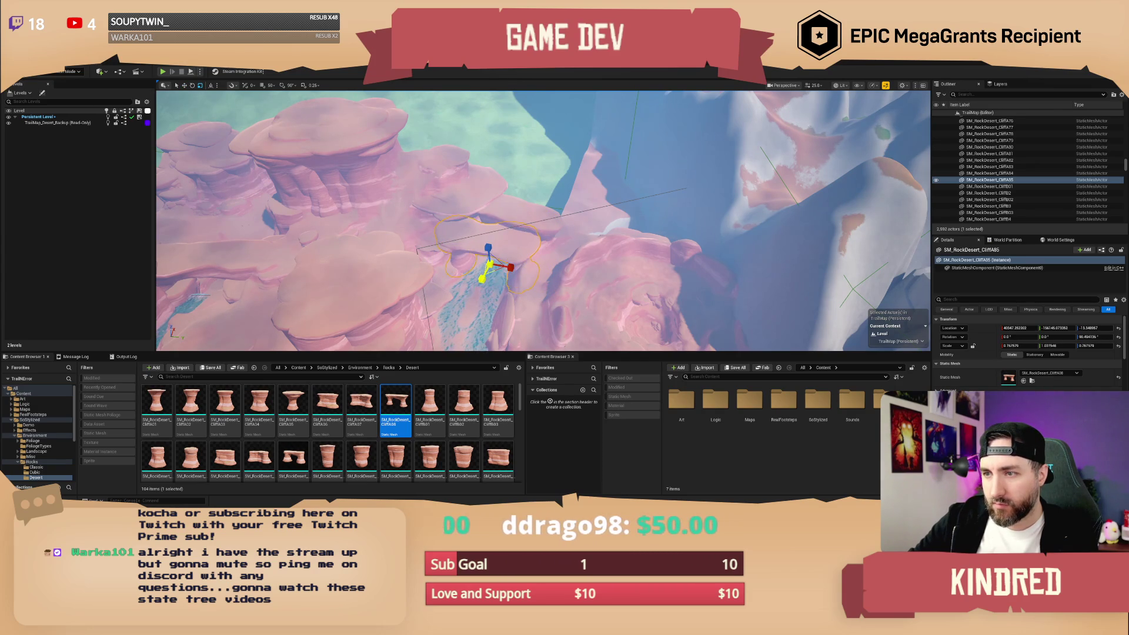
Fly into the canyon, select the rock arch and turn it about 32 degrees on Z.
key(Escape)
drag(509, 264, 485, 244)
click(486, 244)
mouse_move(547, 279)
mouse_down()
mouse_move(591, 277)
mouse_move(532, 262)
mouse_move(479, 292)
mouse_move(516, 300)
mouse_move(474, 306)
mouse_move(515, 295)
mouse_move(513, 271)
mouse_move(479, 279)
mouse_up()
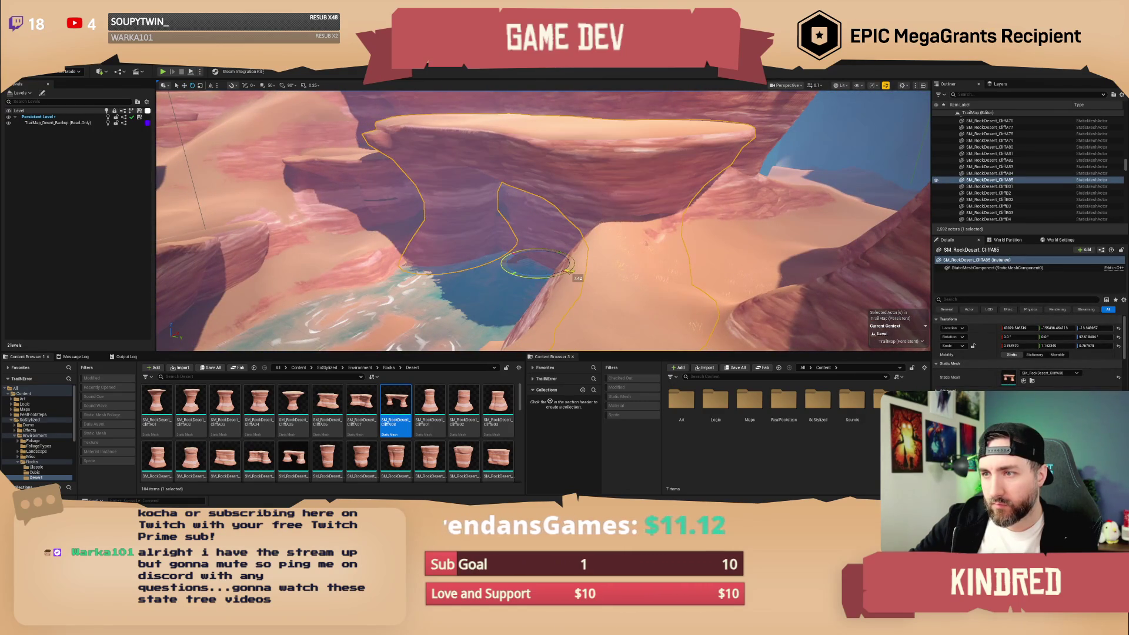
key(e)
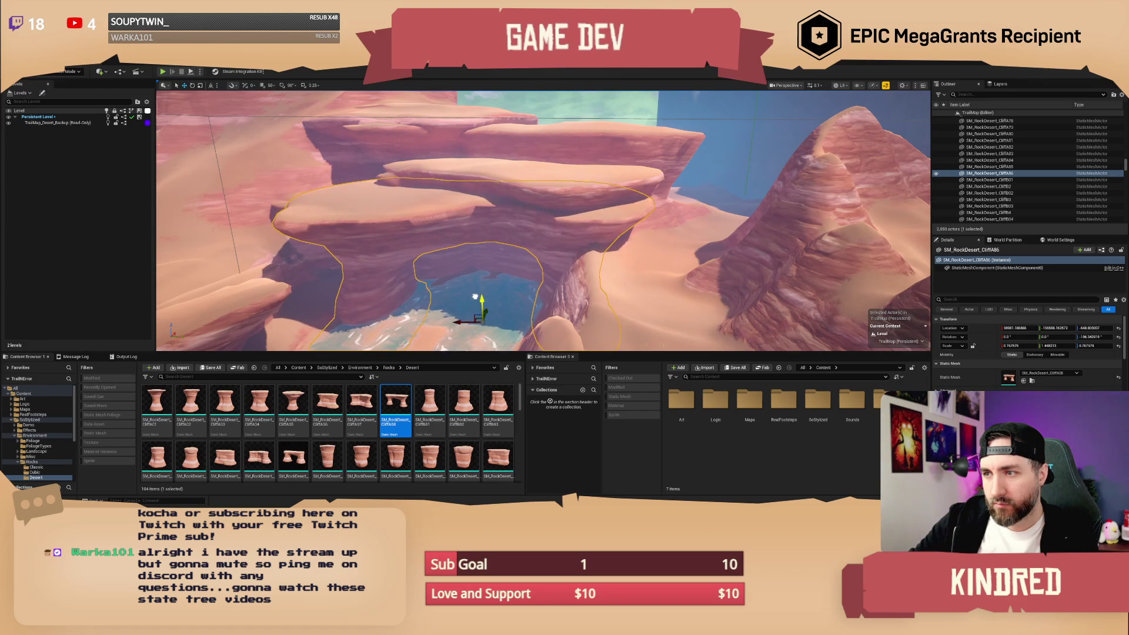
key(Escape)
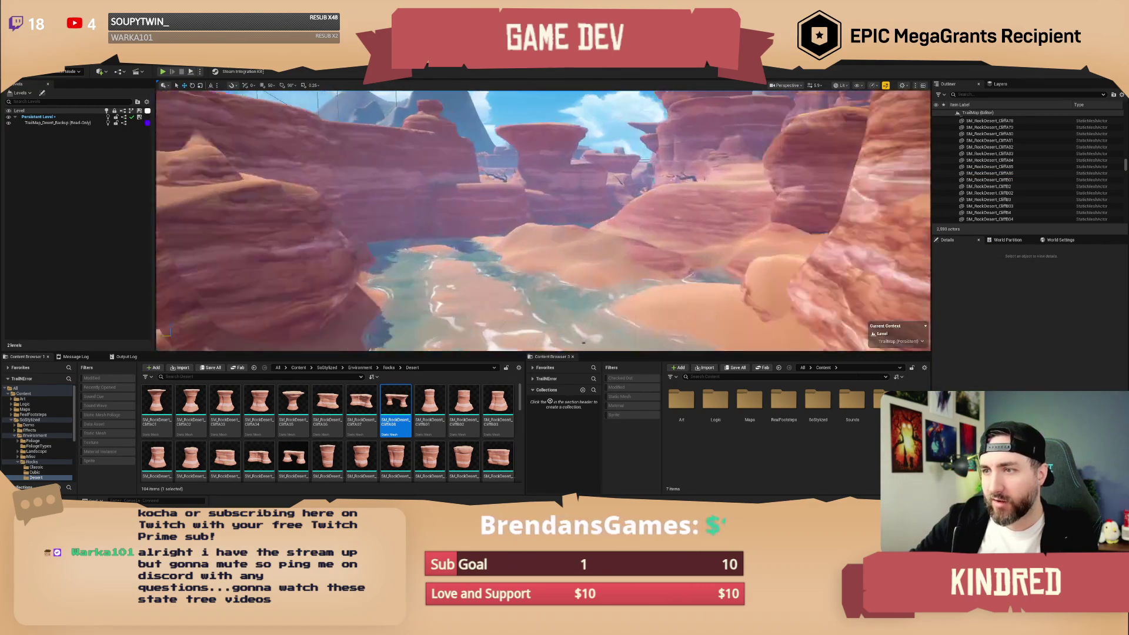
key(w)
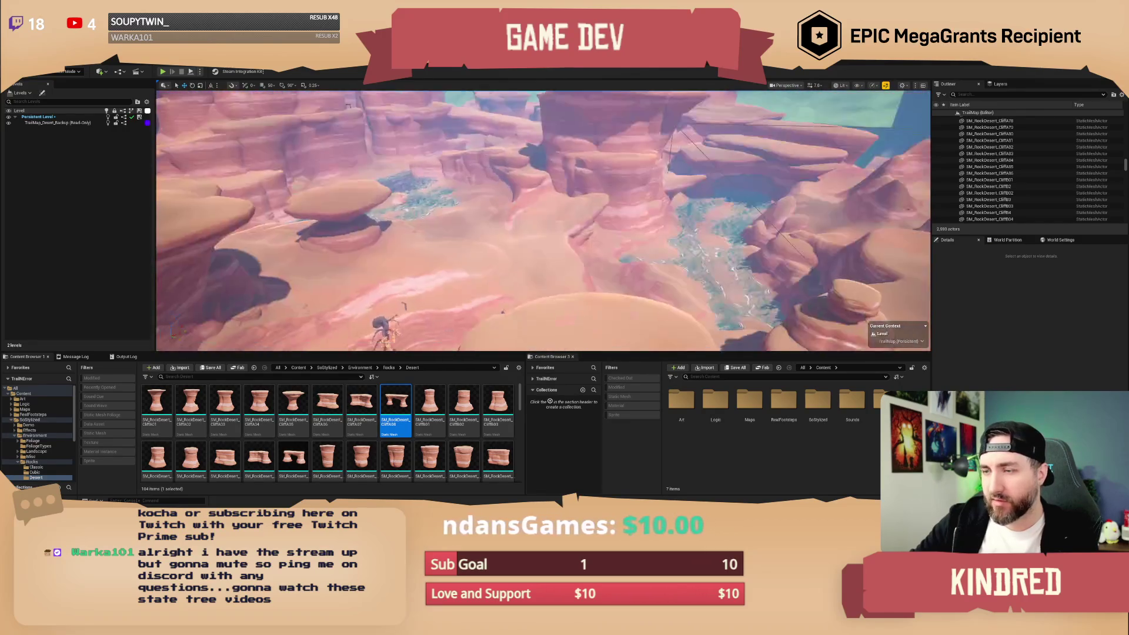
scroll(543, 220, up, 3)
key(w)
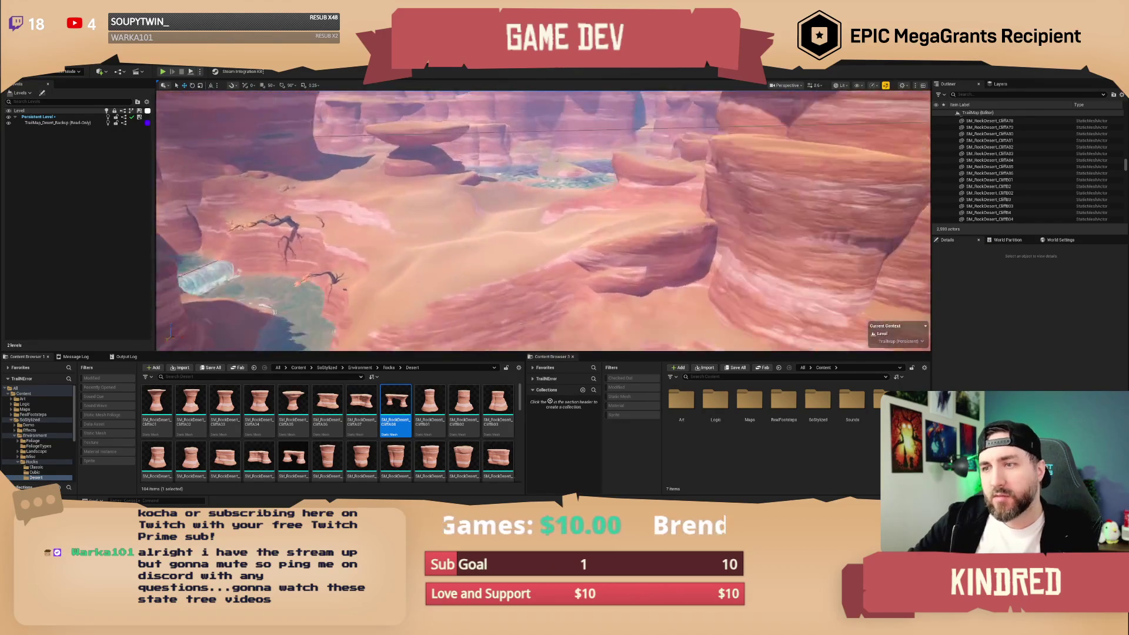
key(w)
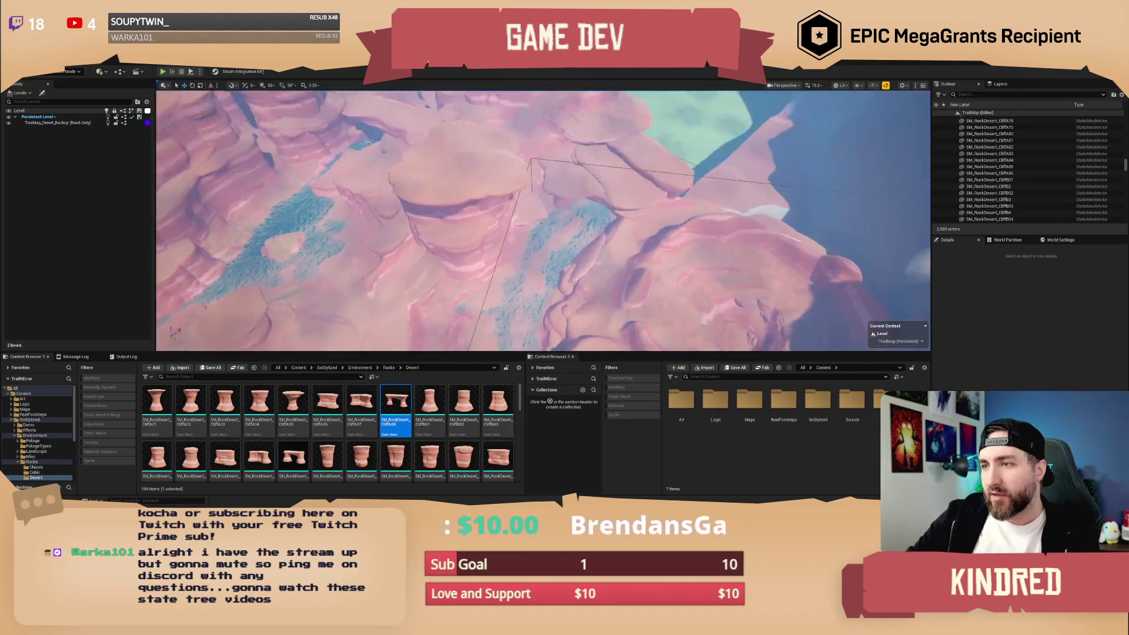
key(w)
scroll(543, 220, down, 1)
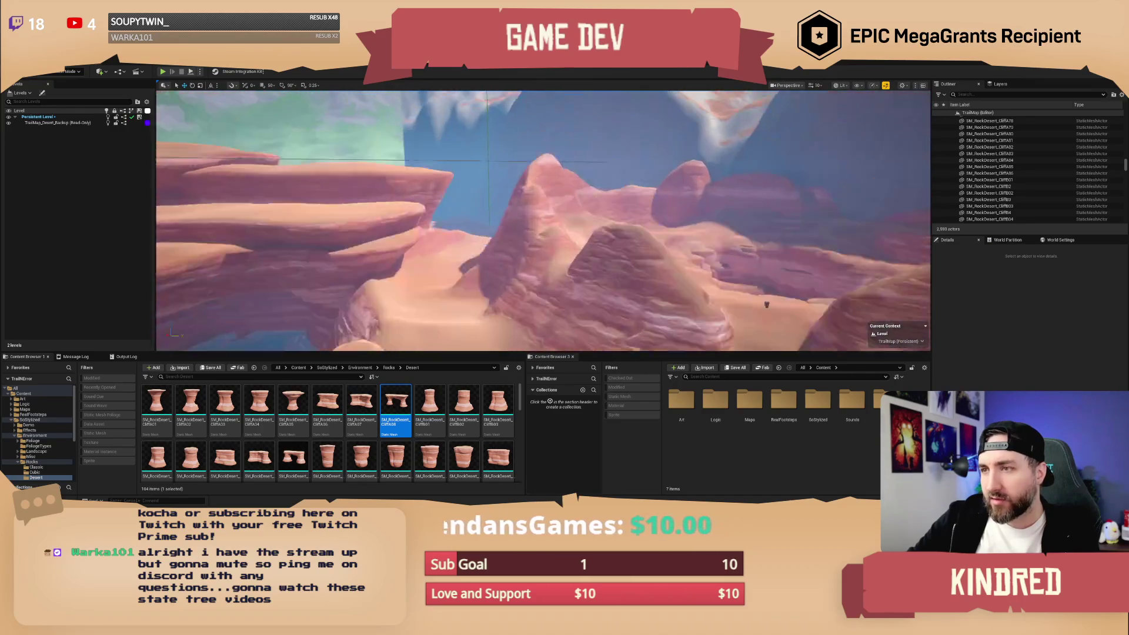
drag(464, 405, 537, 237)
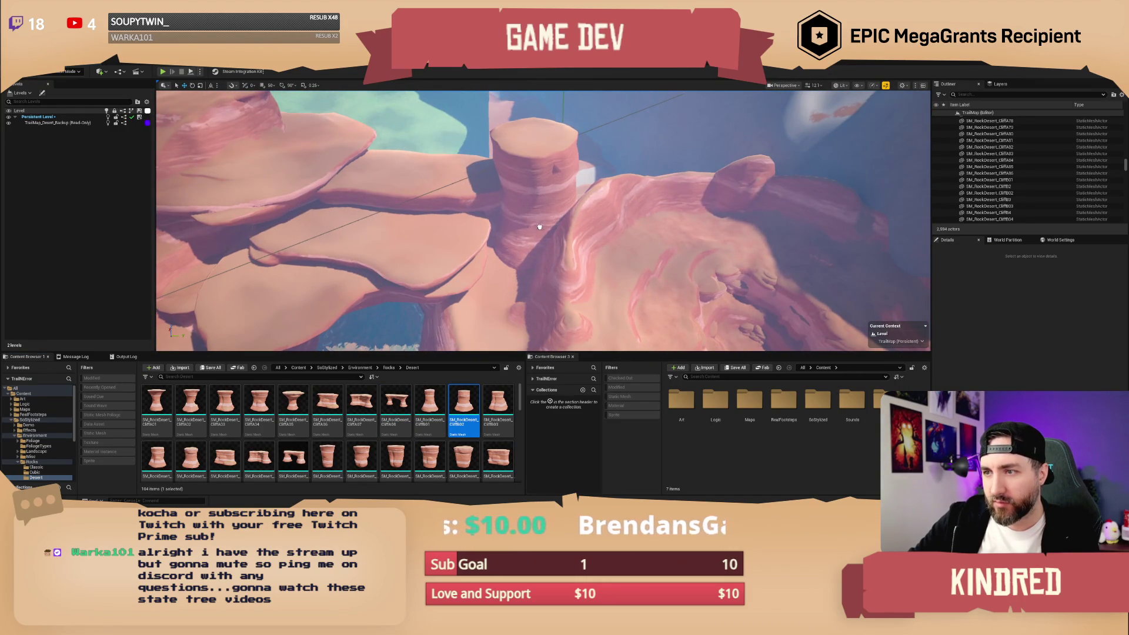
click(539, 223)
key(Delete)
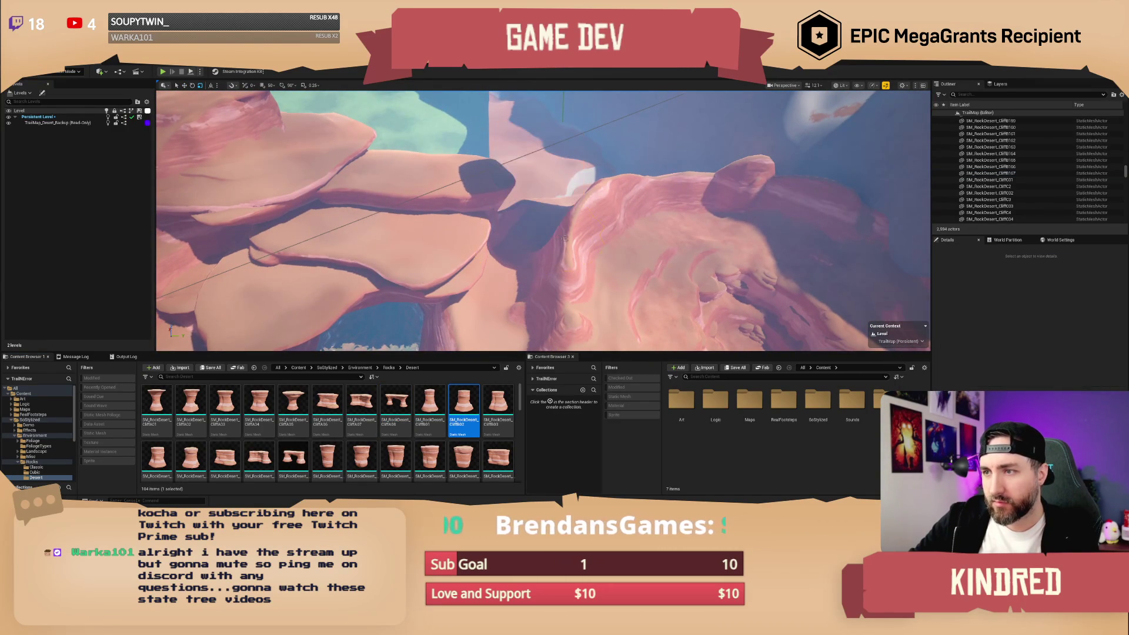
drag(539, 222, 487, 225)
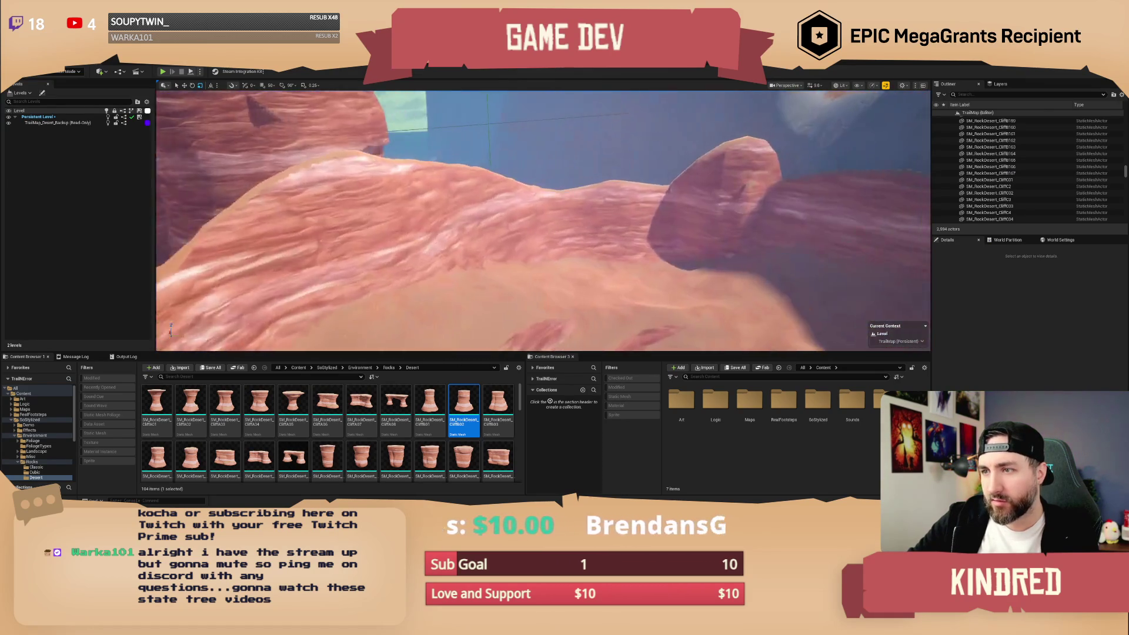
mouse_move(487, 225)
mouse_down()
mouse_move(487, 97)
mouse_move(488, 150)
mouse_up()
Alt-drag a copy of the CliffA87 mesa rock to the right and rotate it.
click(508, 193)
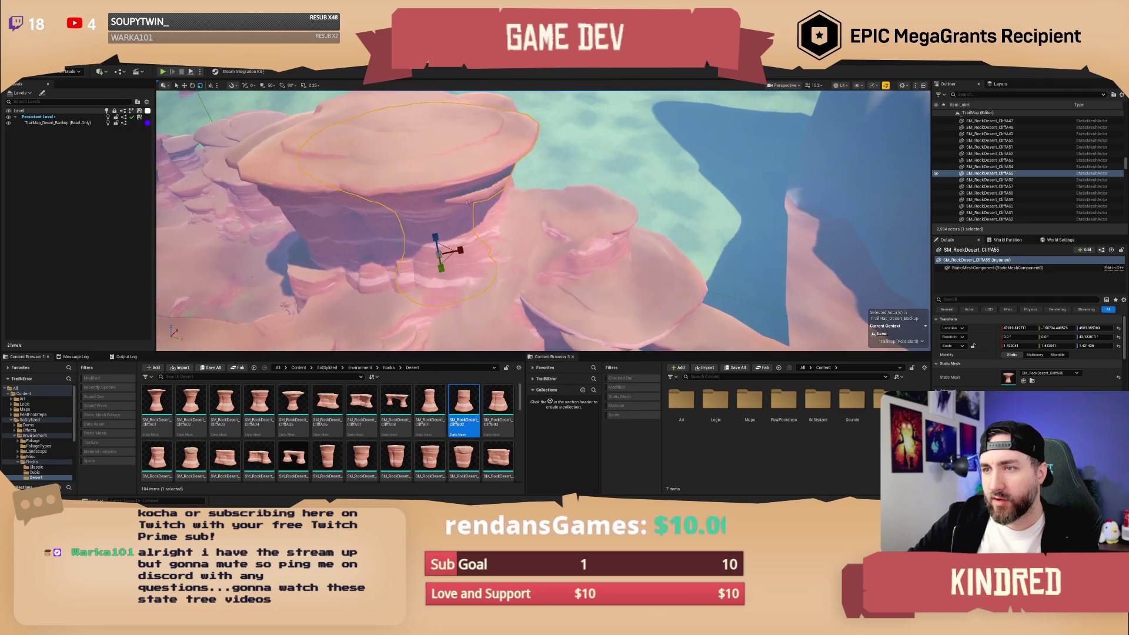
drag(447, 257, 411, 181)
click(663, 313)
mouse_move(663, 312)
mouse_down()
mouse_move(563, 218)
mouse_move(530, 194)
mouse_move(500, 192)
mouse_up()
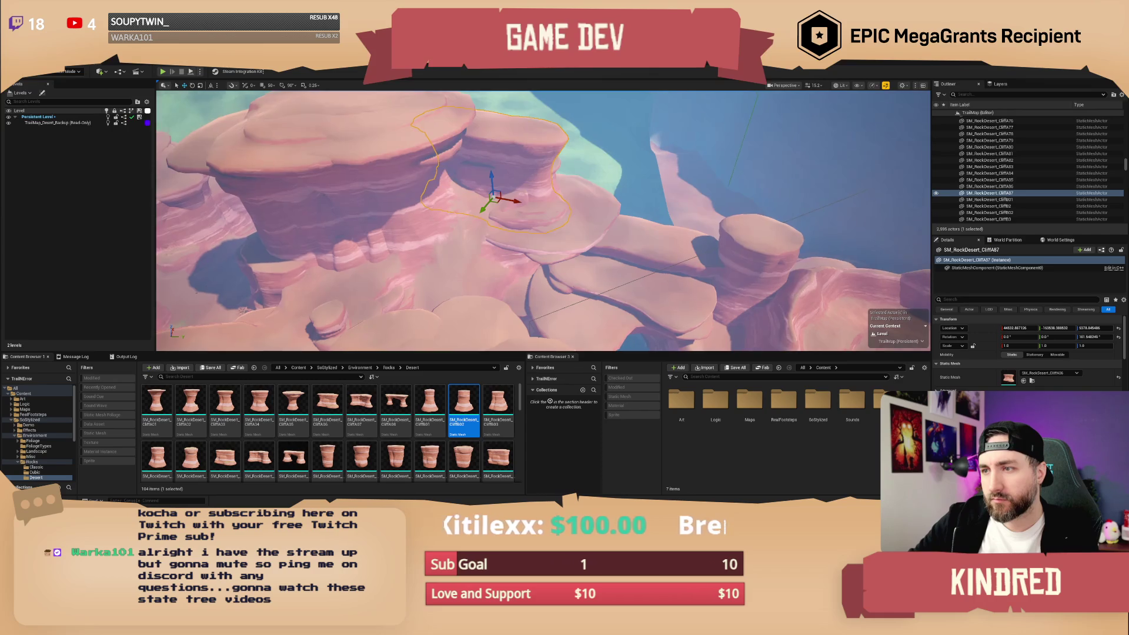
scroll(516, 234, up, 3)
mouse_move(471, 218)
mouse_down()
mouse_move(607, 244)
mouse_move(604, 230)
mouse_up()
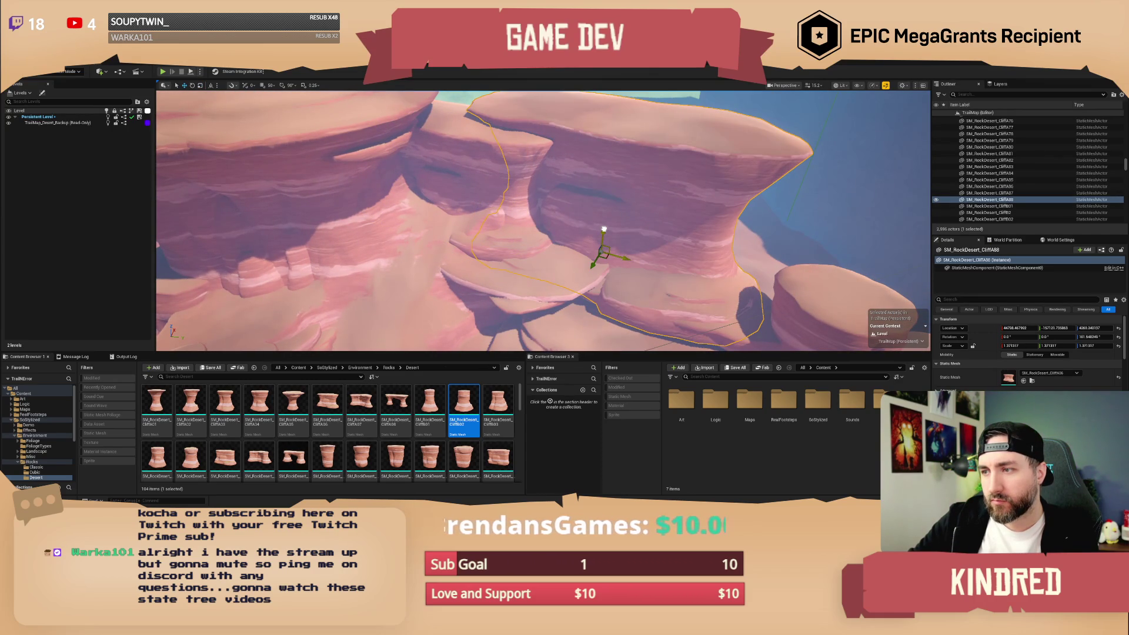
drag(605, 249, 647, 252)
key(e)
key(w)
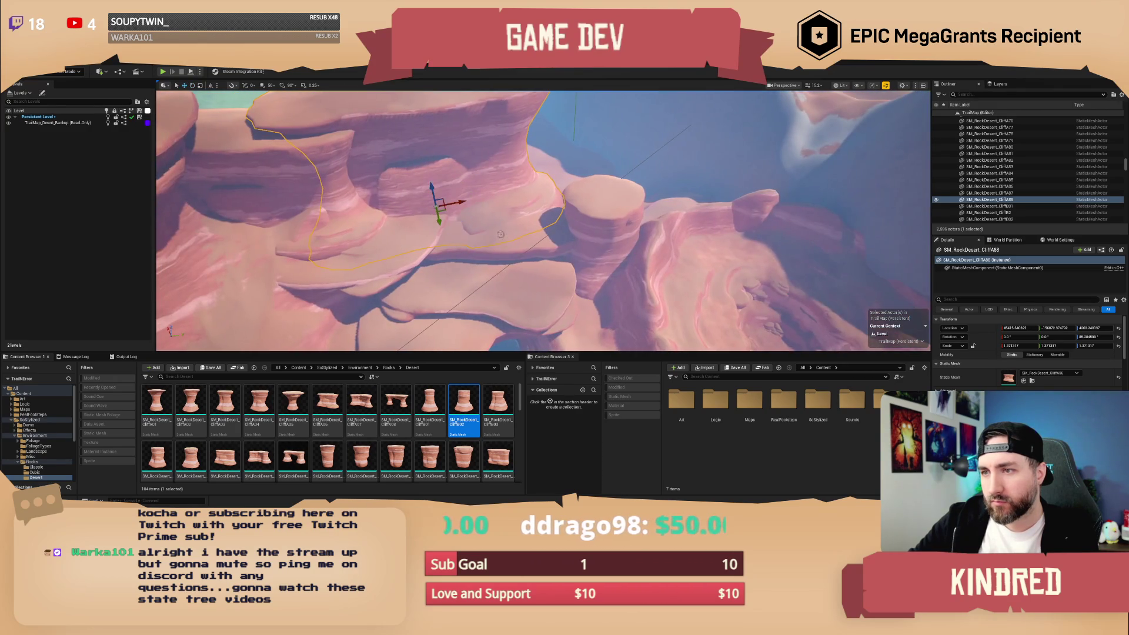
Make a second rotated copy and slide CliffA89 slightly right, then deselect.
mouse_move(439, 202)
mouse_down()
mouse_move(518, 223)
mouse_move(552, 218)
mouse_move(538, 227)
mouse_move(537, 189)
mouse_move(545, 207)
mouse_up()
key(e)
key(w)
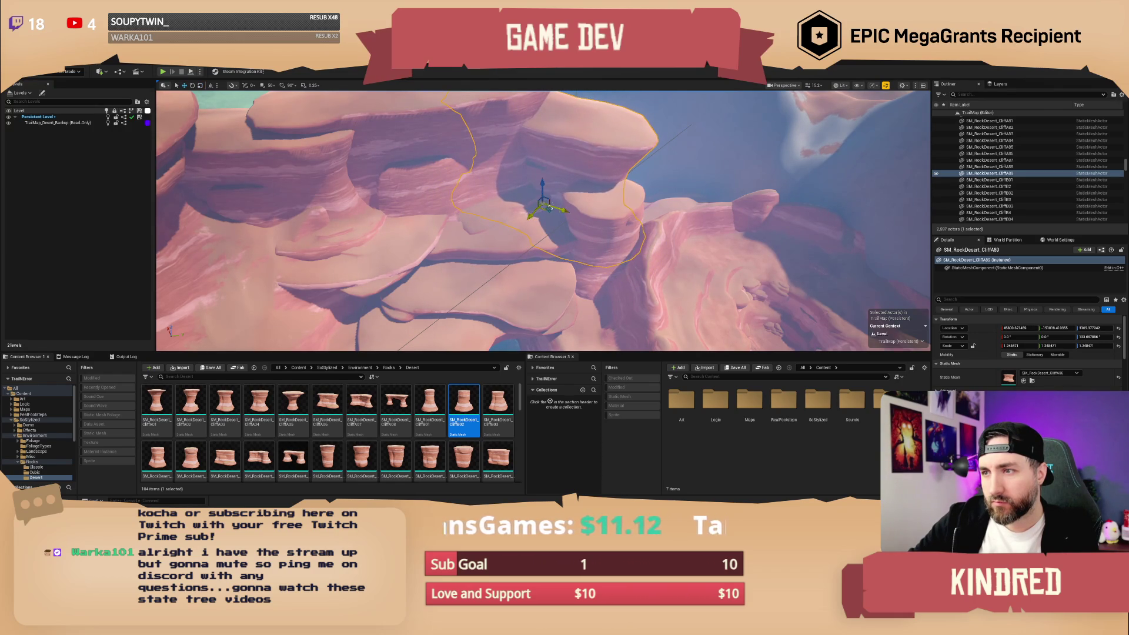
drag(565, 213, 570, 216)
key(Escape)
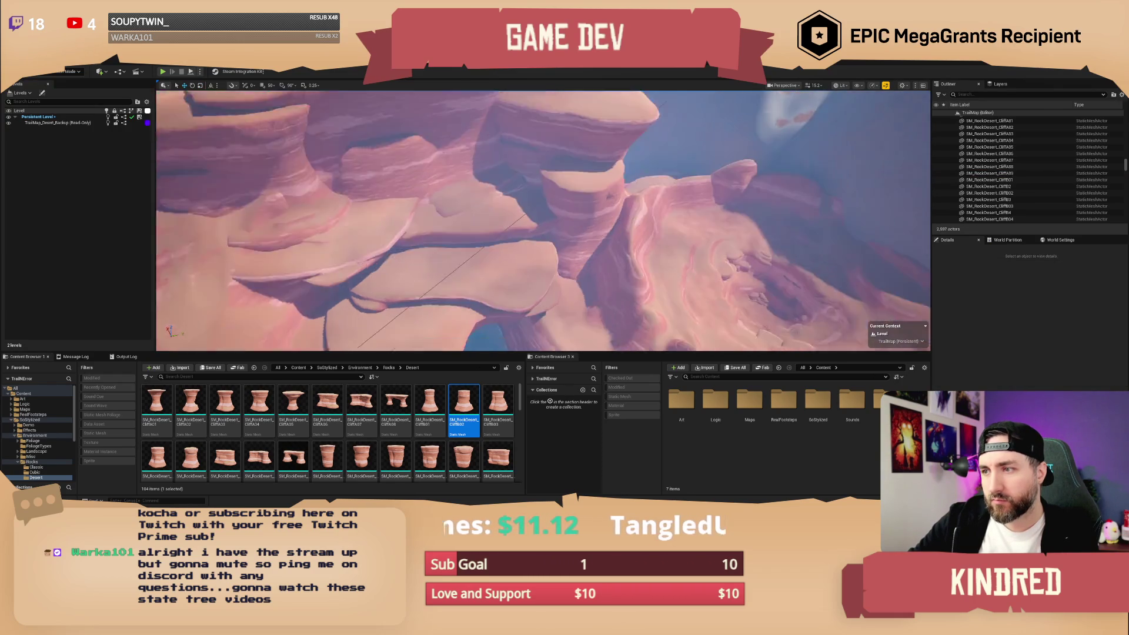
Fly toward the rock arches, inspecting the terrain and rocks CliffHalf76, CliffB117 and CliffA88.
key(w)
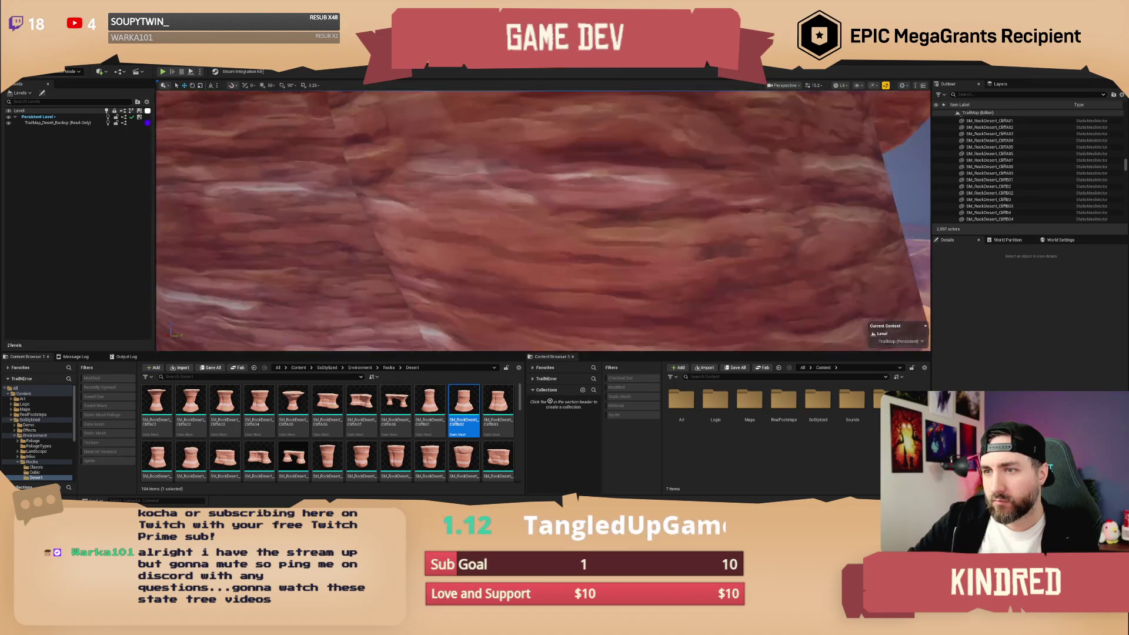
key(w)
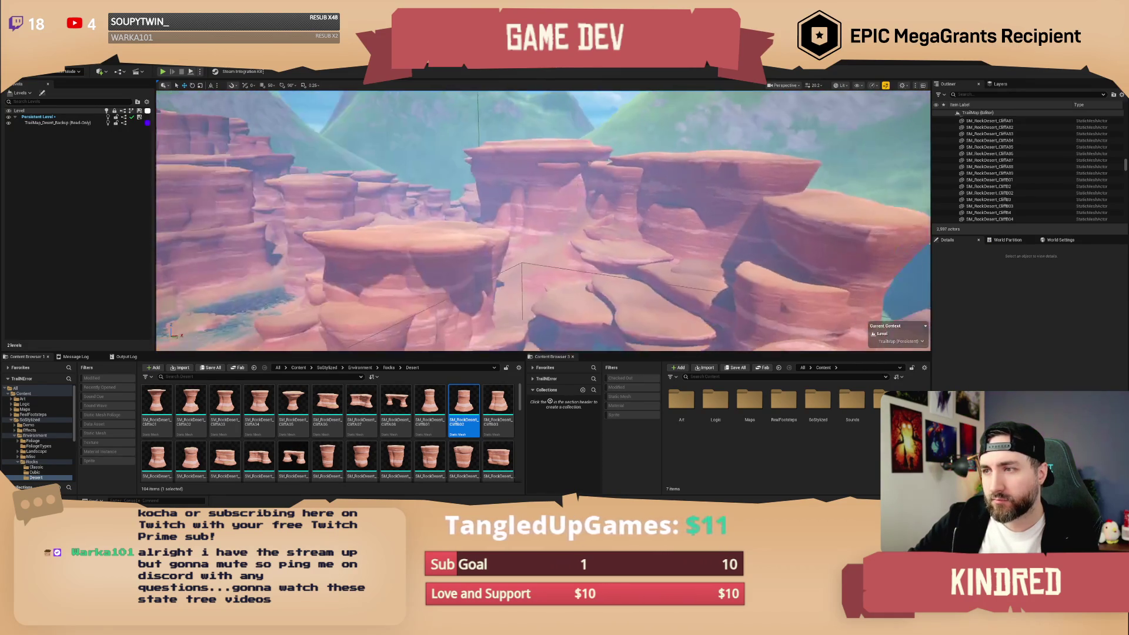
key(w)
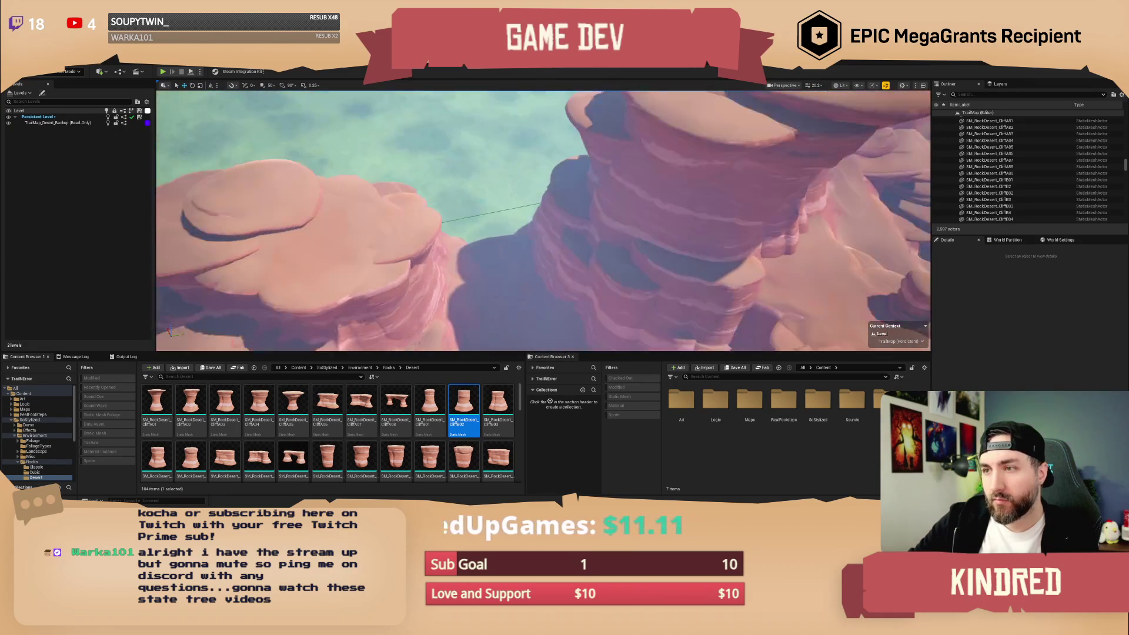
click(617, 264)
key(w)
click(575, 189)
key(w)
click(497, 253)
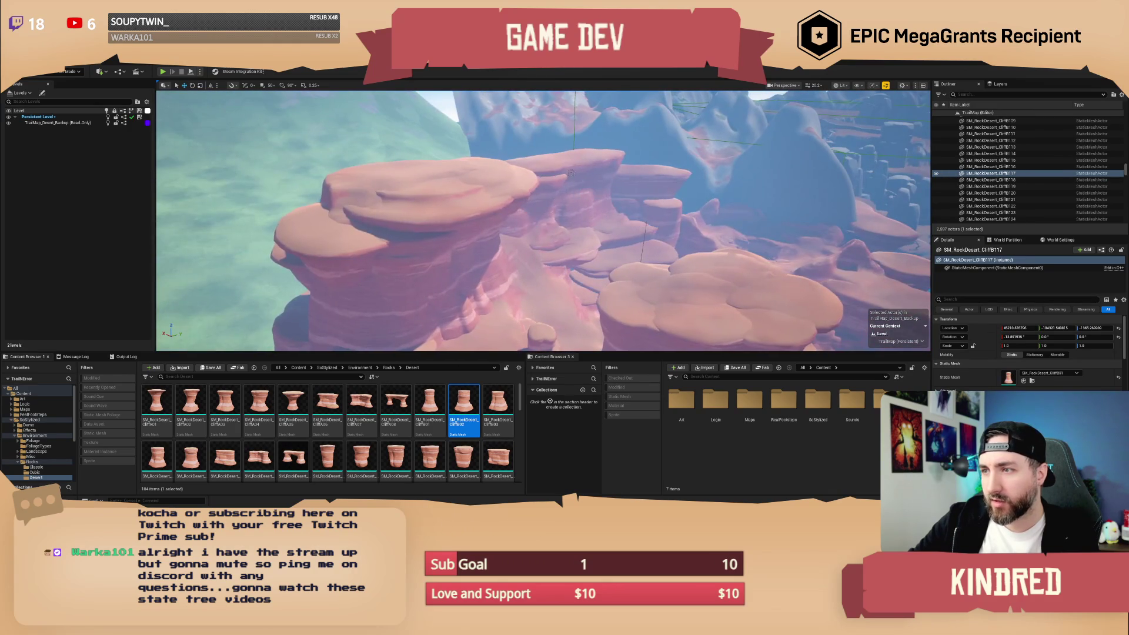
key(w)
click(609, 197)
Drop two CliffC cliff rocks from the Content Browser into the canyon, rotating CliffC109.
mouse_move(498, 461)
mouse_down()
mouse_move(527, 215)
mouse_move(568, 194)
mouse_up()
key(e)
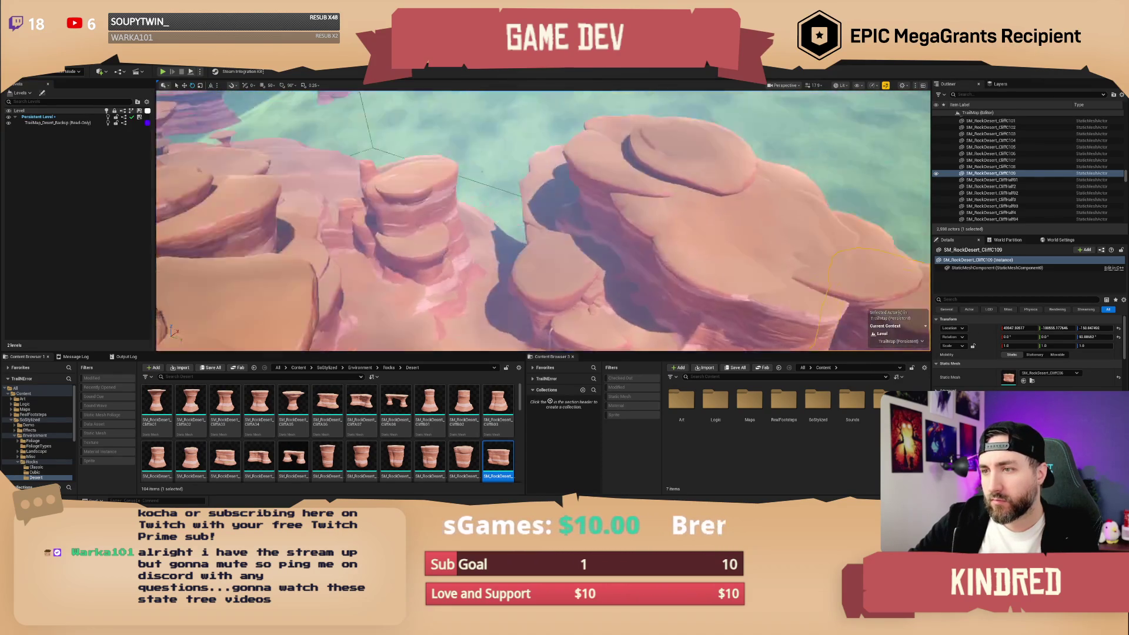
drag(501, 447, 536, 254)
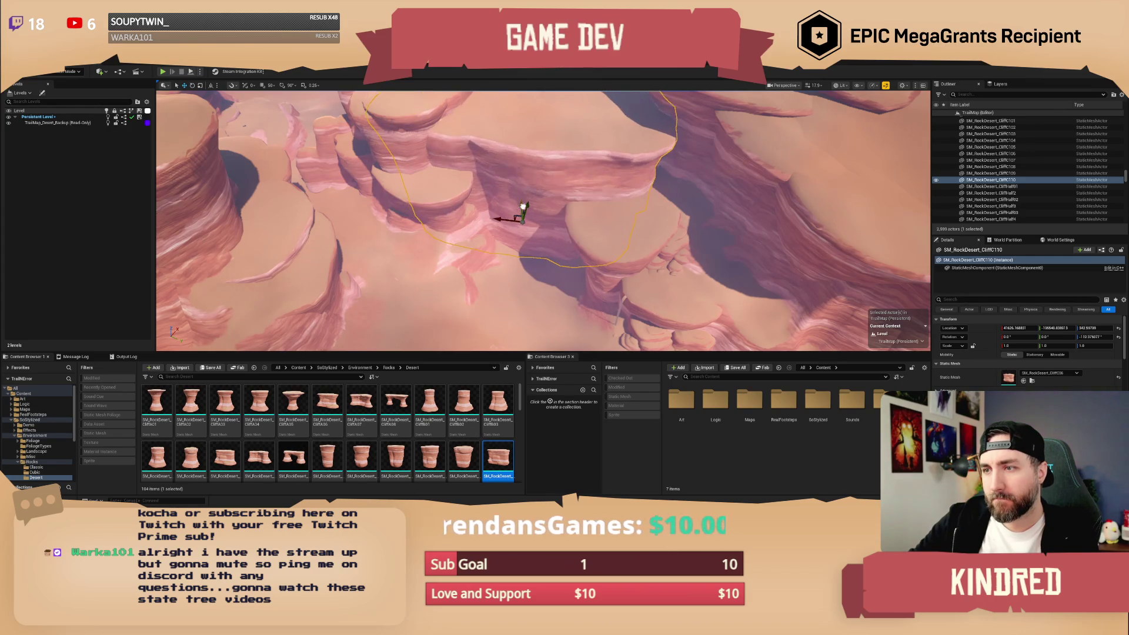
key(Escape)
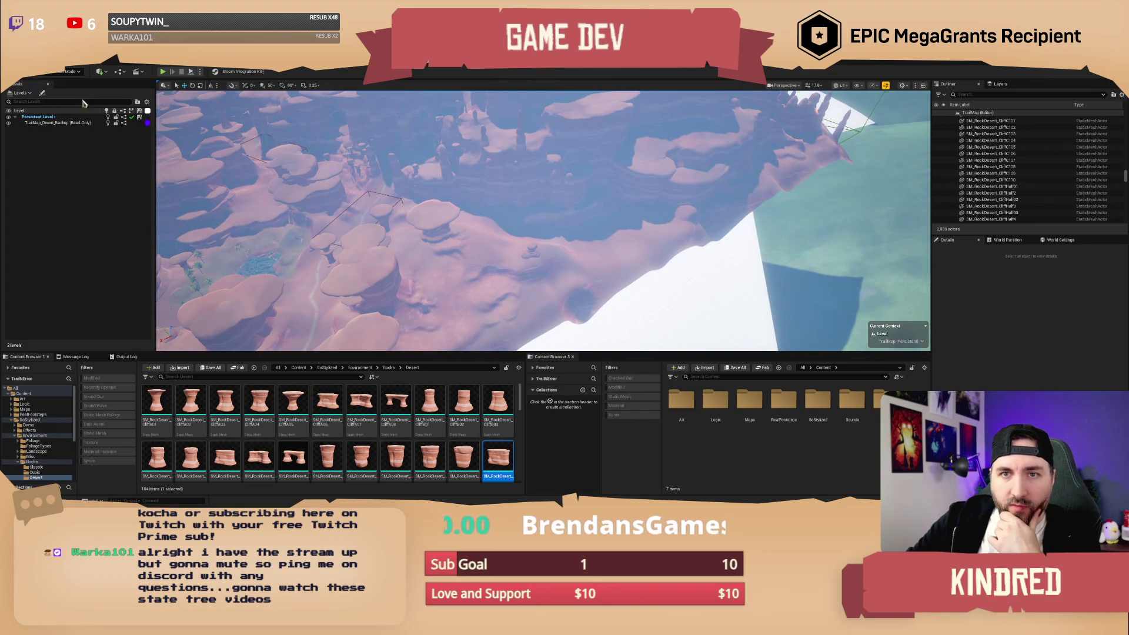
Enter Landscape mode with Shift+2, choose Flatten, and target Desert_Landscape's SculptLayer edit layer.
key(shift+2)
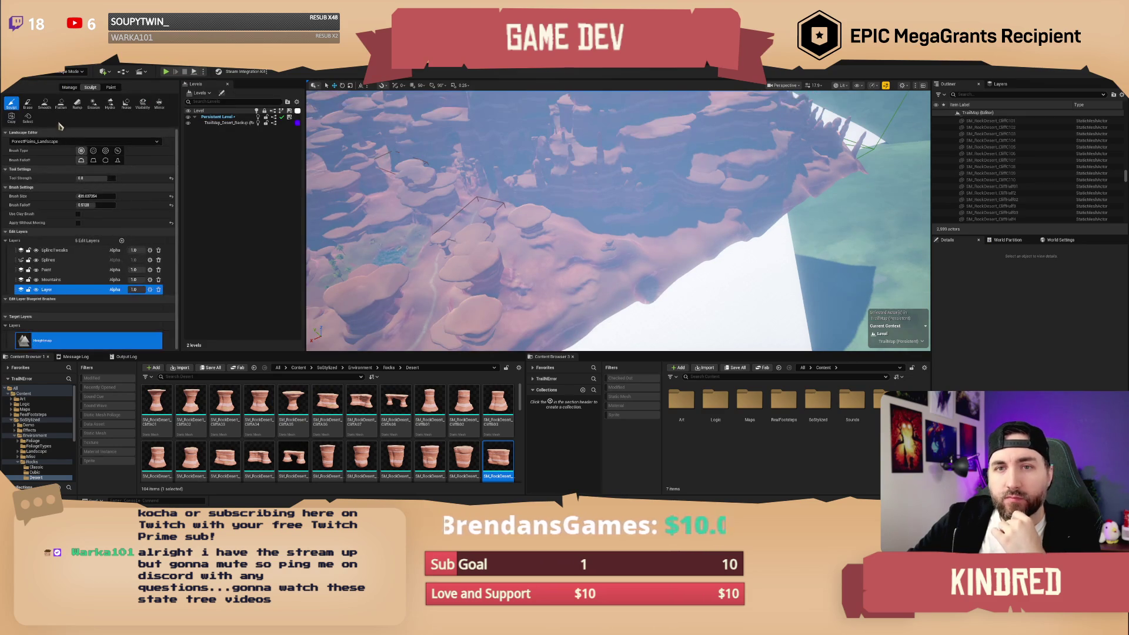
click(44, 141)
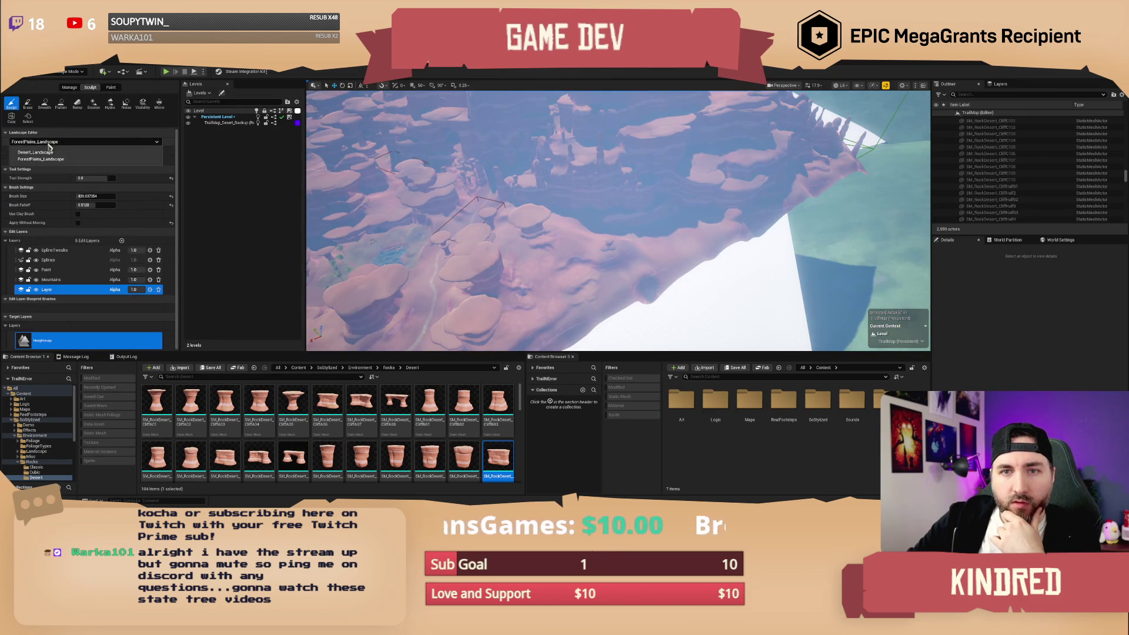
click(44, 159)
click(61, 105)
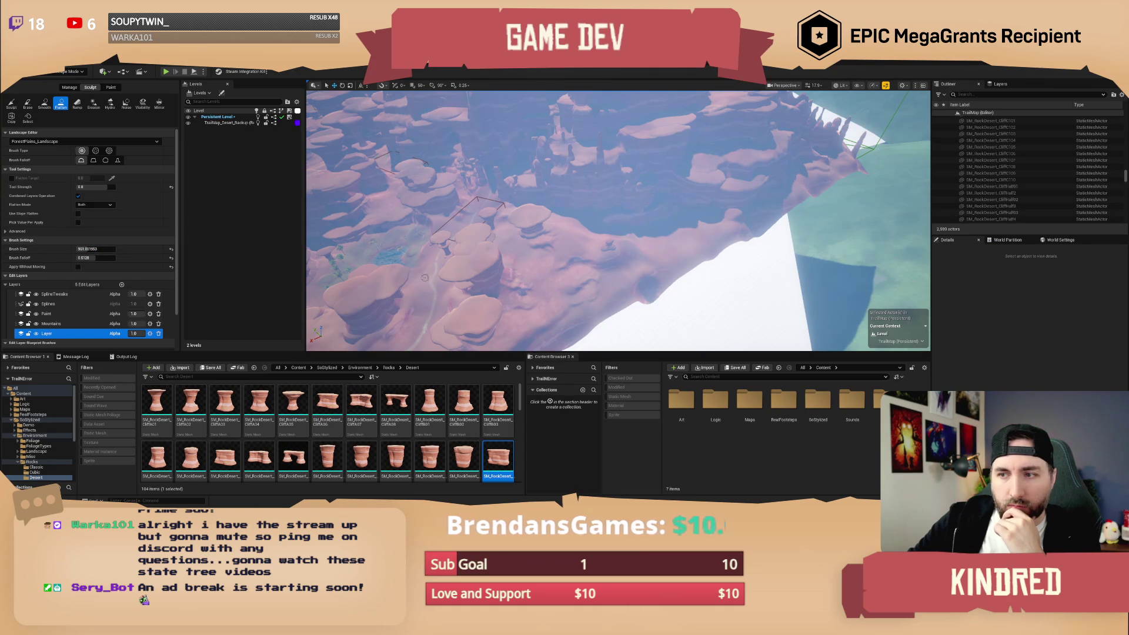
click(51, 323)
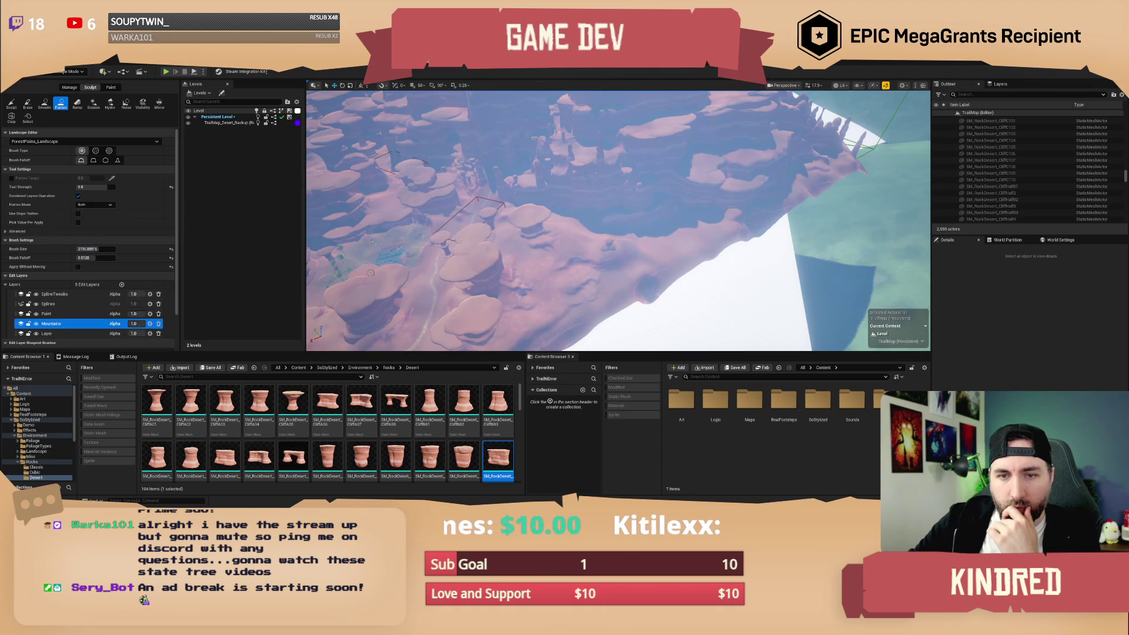
click(40, 143)
click(38, 160)
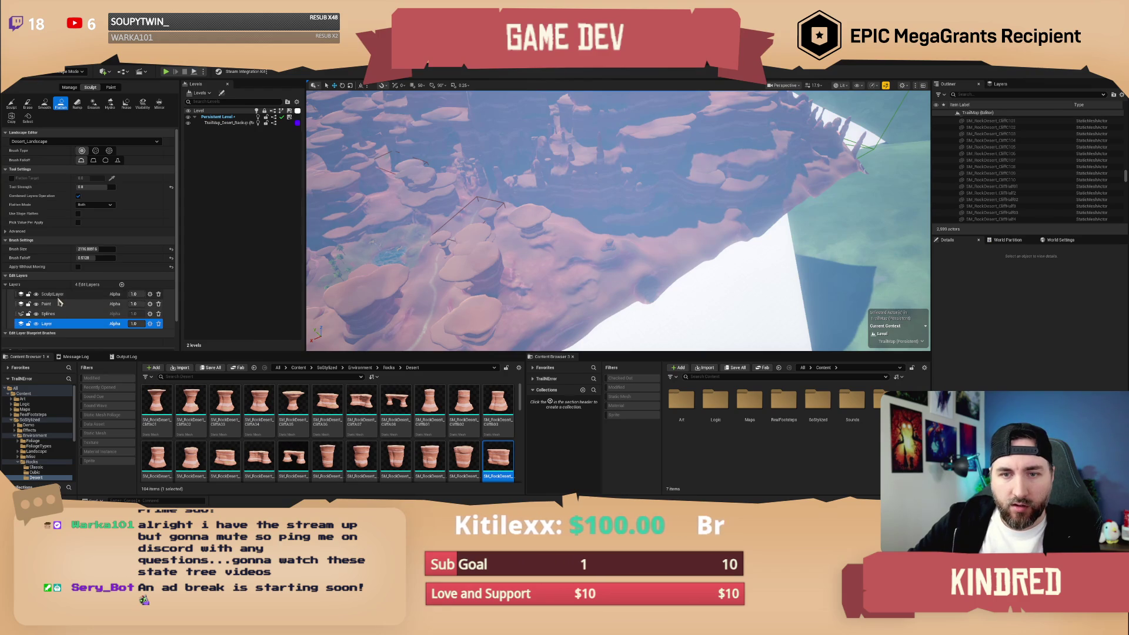
click(59, 295)
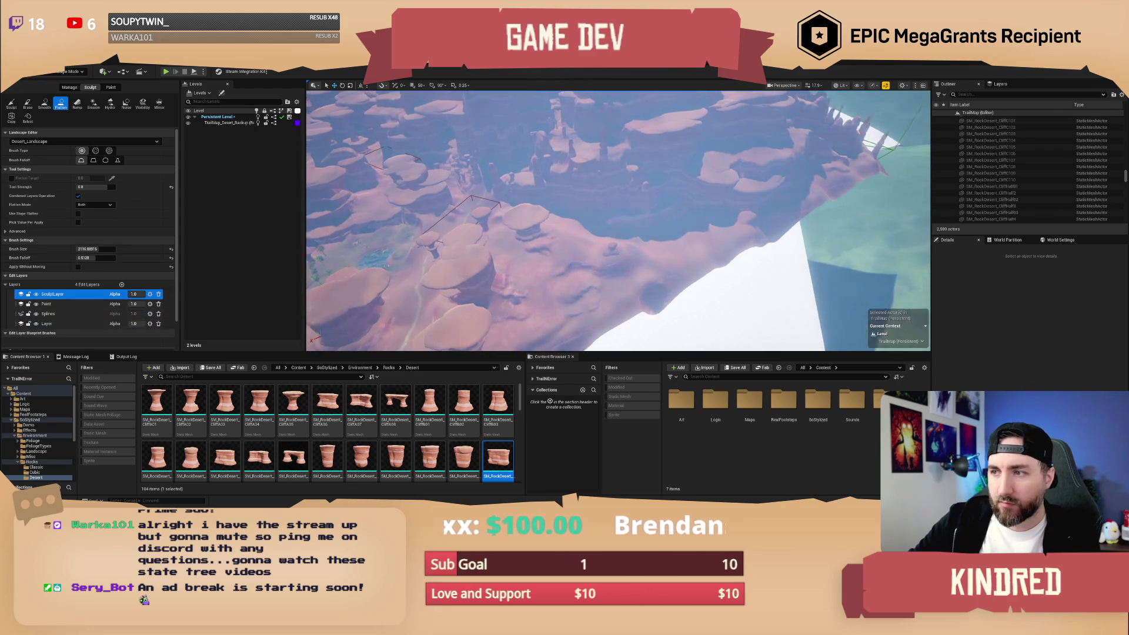
Flatten the mesa top toward the lower left, undoing a stray stroke on a boulder.
scroll(516, 256, up, 5)
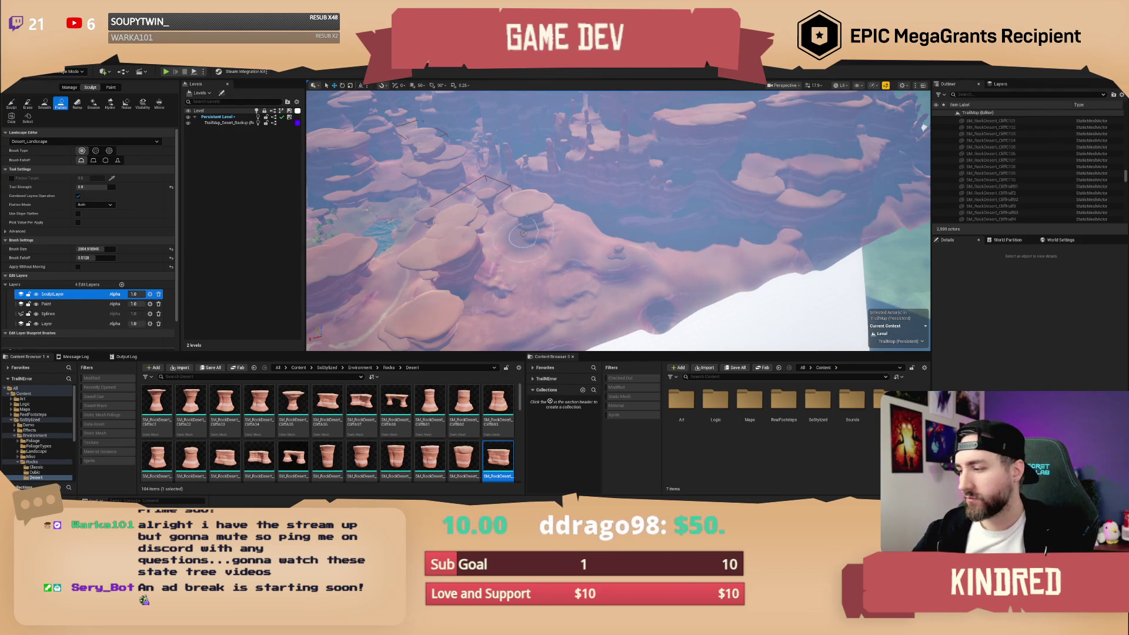
scroll(709, 227, up, 5)
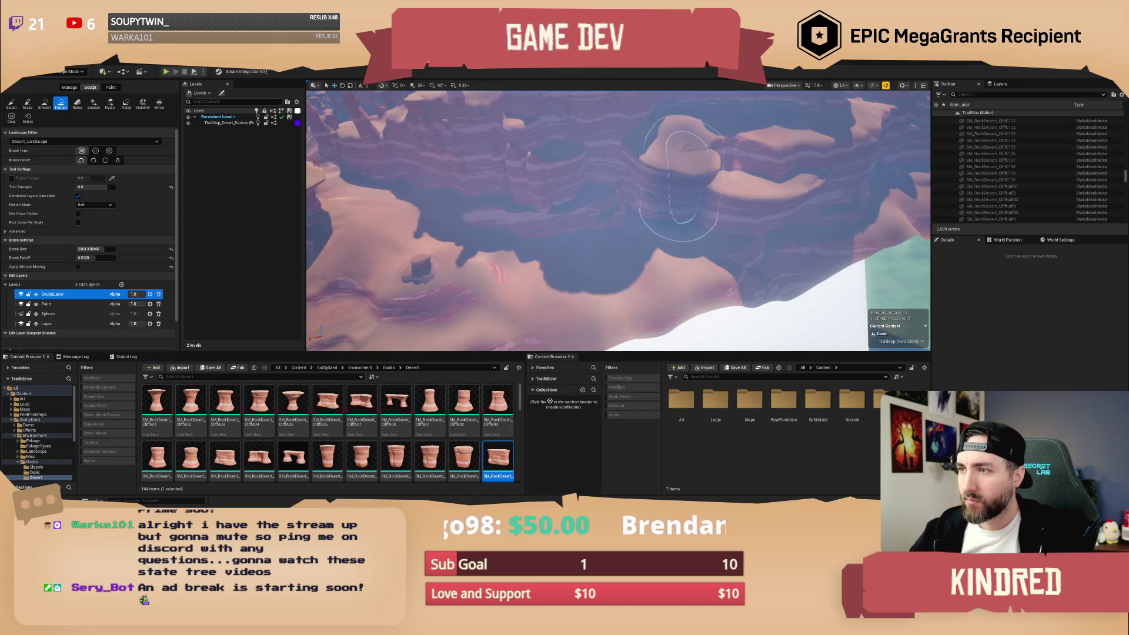
mouse_move(687, 151)
mouse_down()
mouse_move(664, 205)
mouse_move(524, 252)
mouse_up()
scroll(595, 235, up, 5)
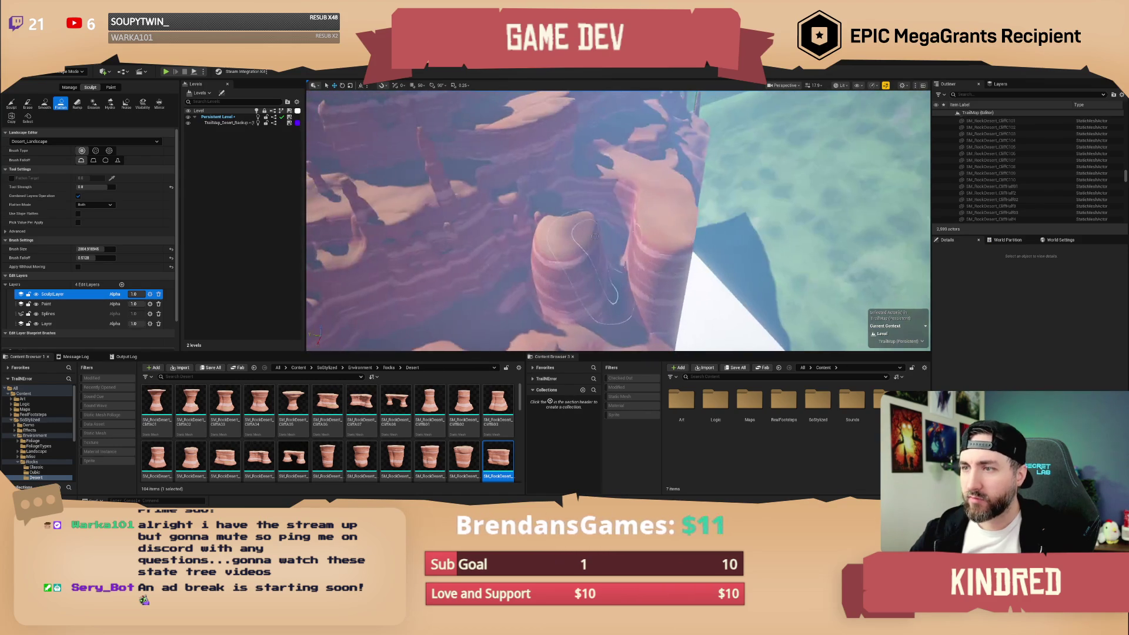
mouse_move(633, 227)
mouse_down()
mouse_move(505, 203)
mouse_move(558, 200)
mouse_move(575, 225)
mouse_move(481, 189)
mouse_move(564, 196)
mouse_move(624, 223)
mouse_move(735, 240)
mouse_up()
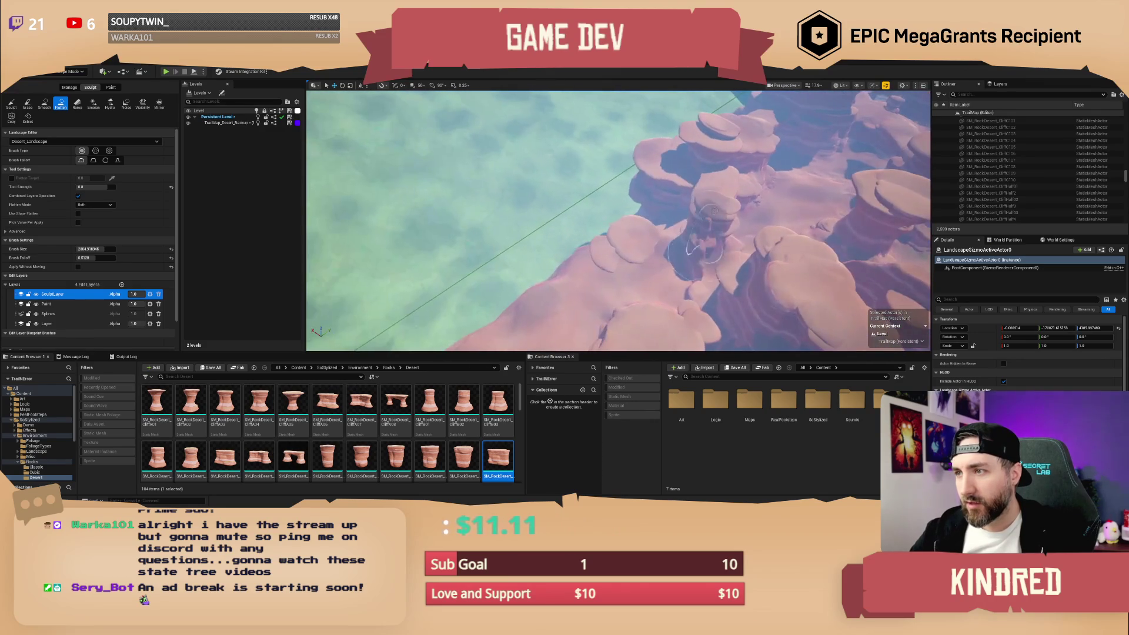
mouse_move(673, 166)
mouse_down()
mouse_move(648, 224)
mouse_move(717, 144)
mouse_move(720, 159)
mouse_move(663, 179)
mouse_move(555, 253)
mouse_move(520, 260)
mouse_move(638, 249)
mouse_up()
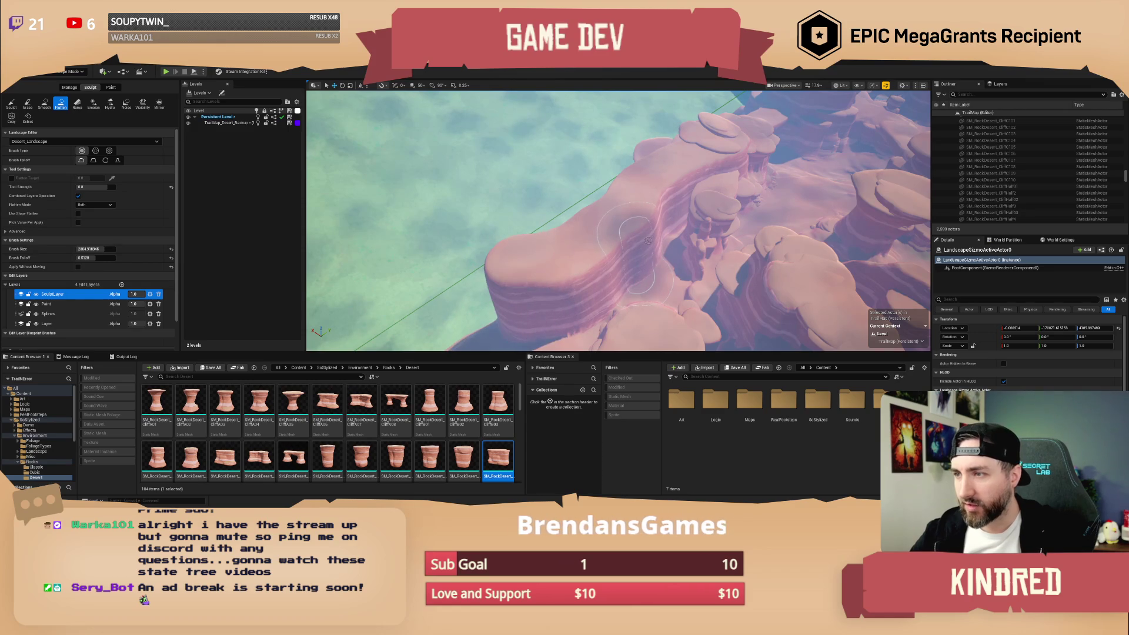
key(ctrl+z)
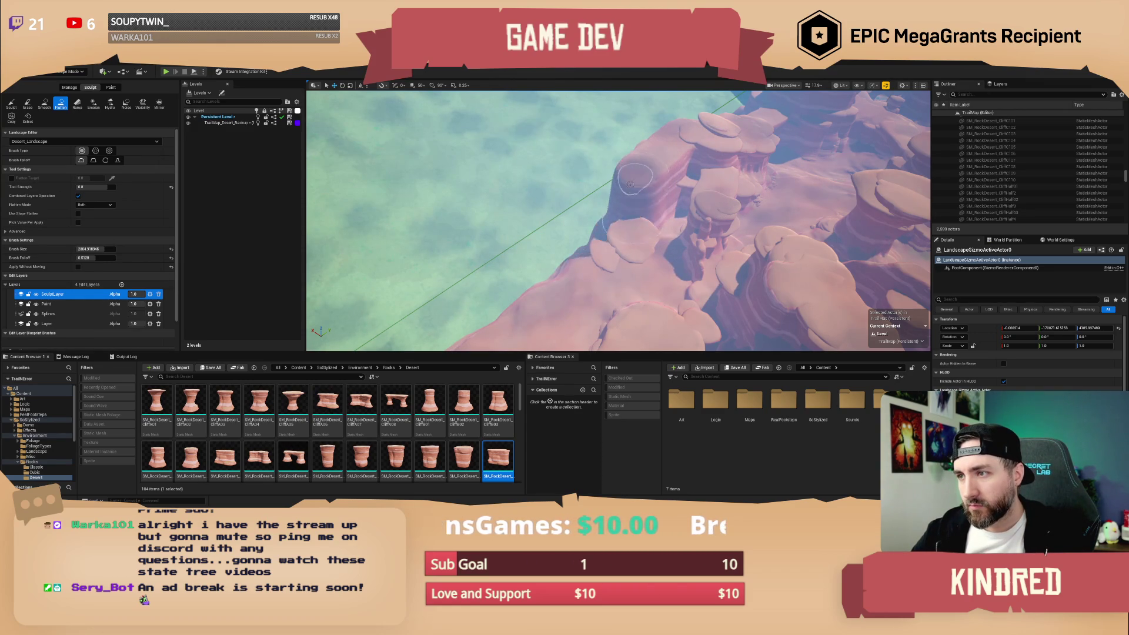
Extend the flattened rock shelf further toward the lower left across the gaps.
drag(548, 215, 436, 267)
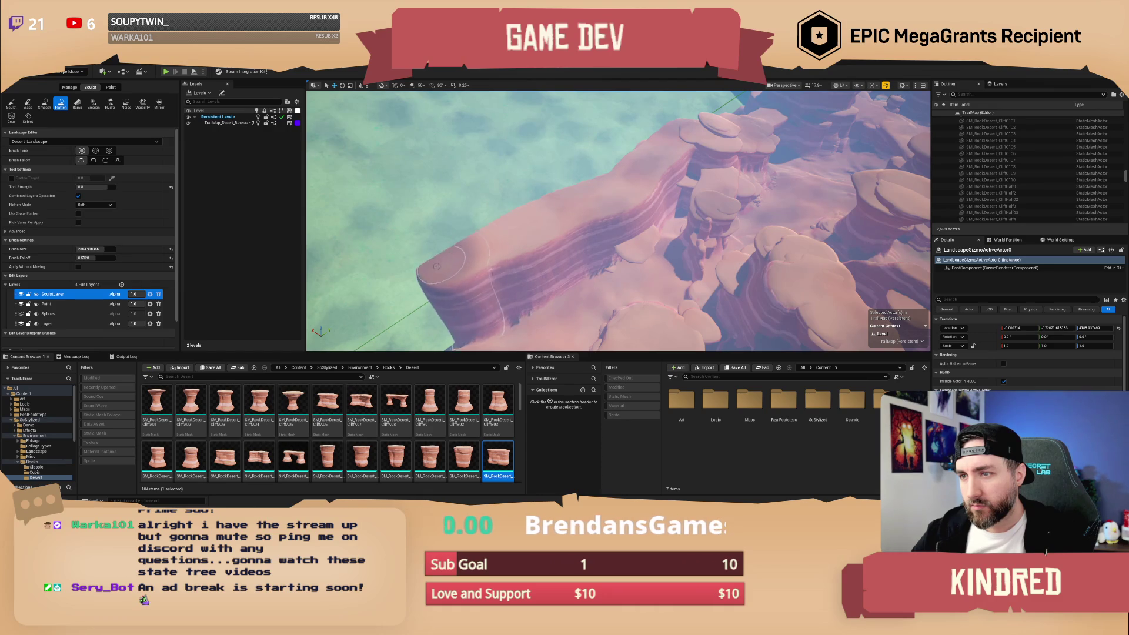
scroll(610, 250, up, 2)
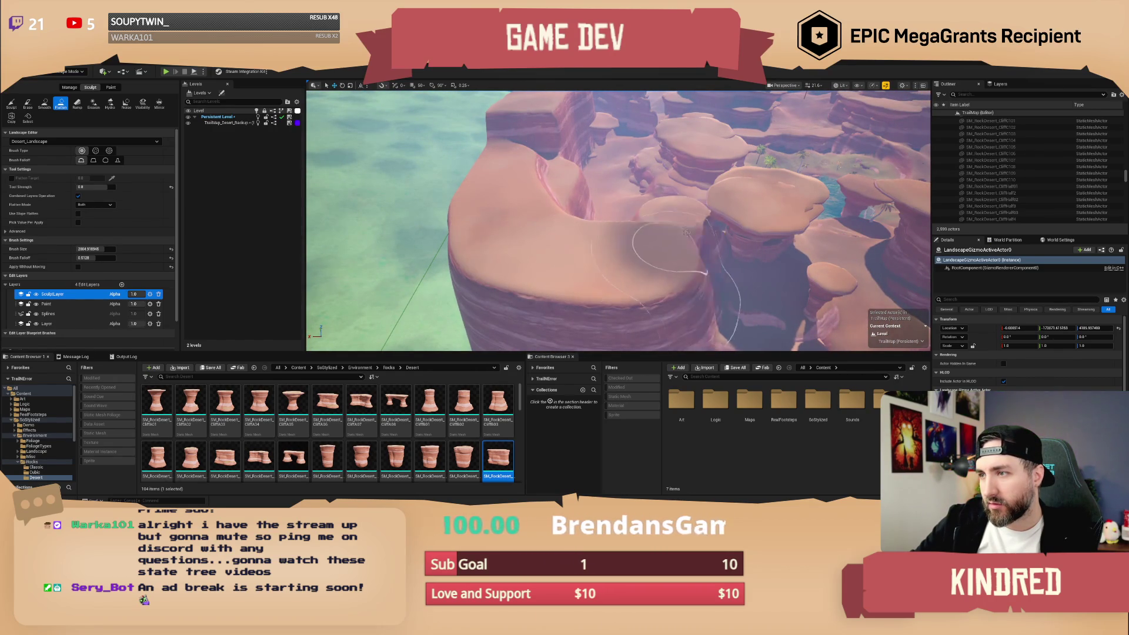
right_click(712, 208)
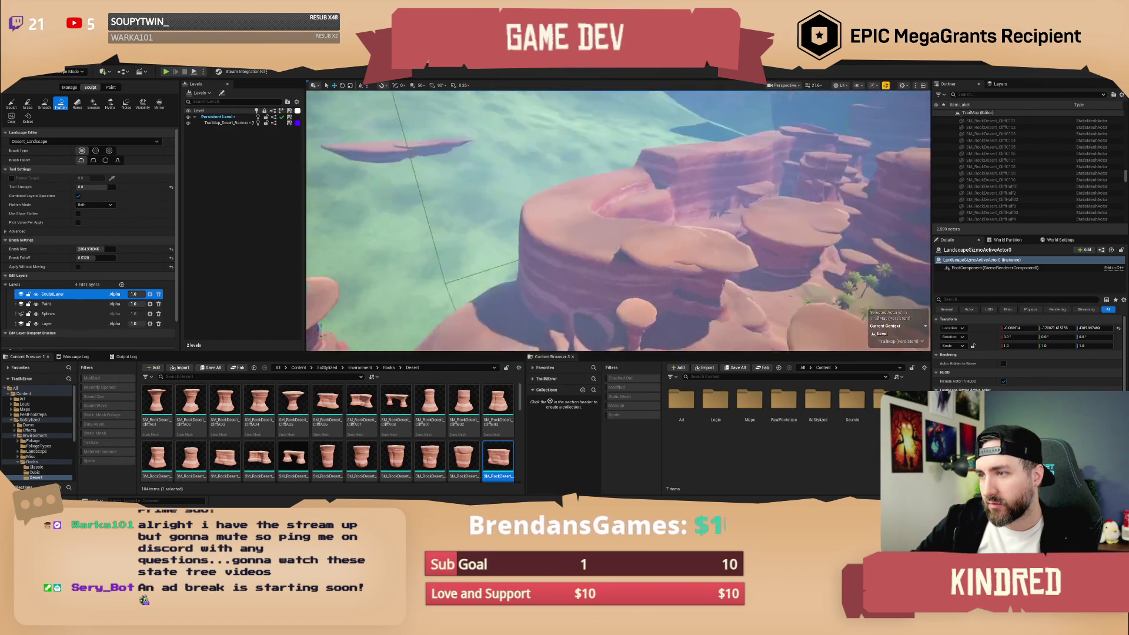
Select the Sculpt tool and lower the brush size to about 2265.
key(w)
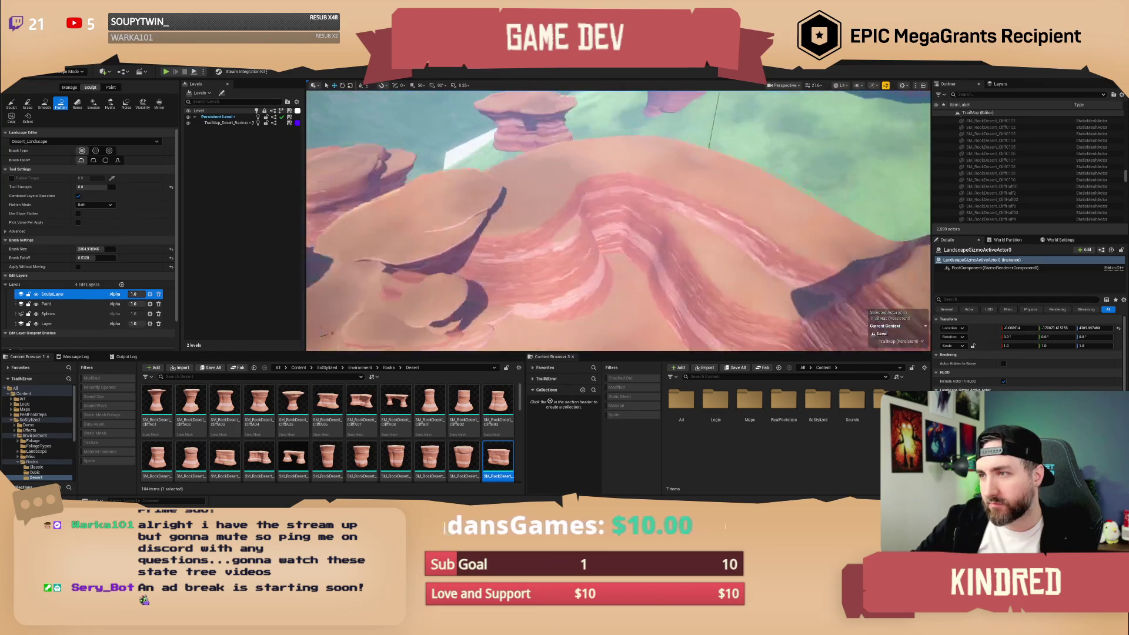
key(s)
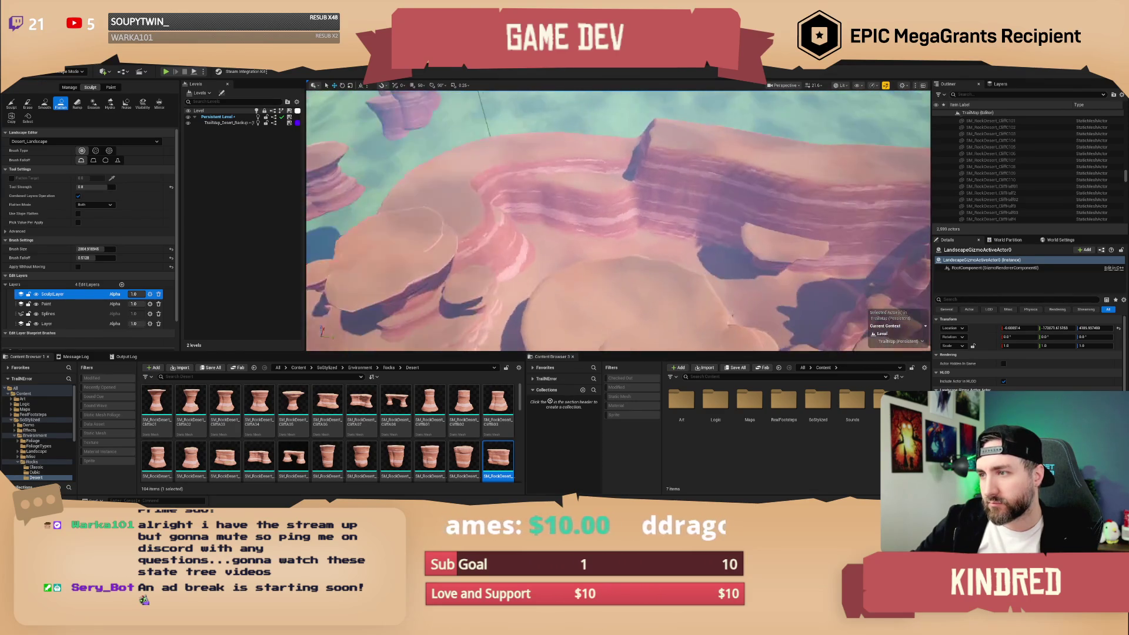
click(18, 106)
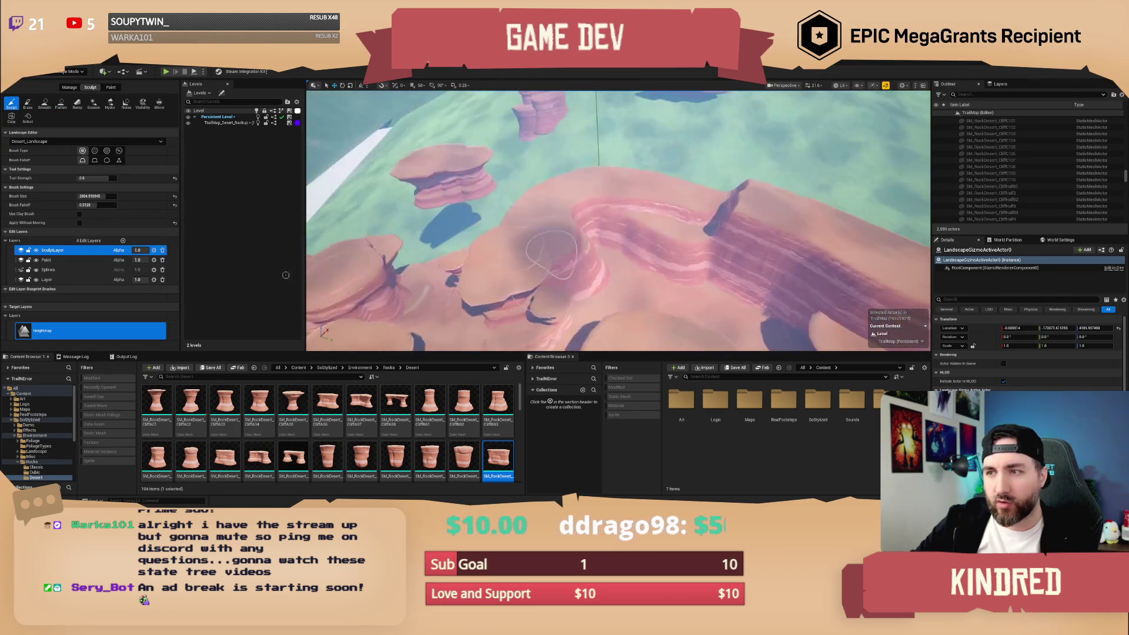
drag(101, 196, 96, 196)
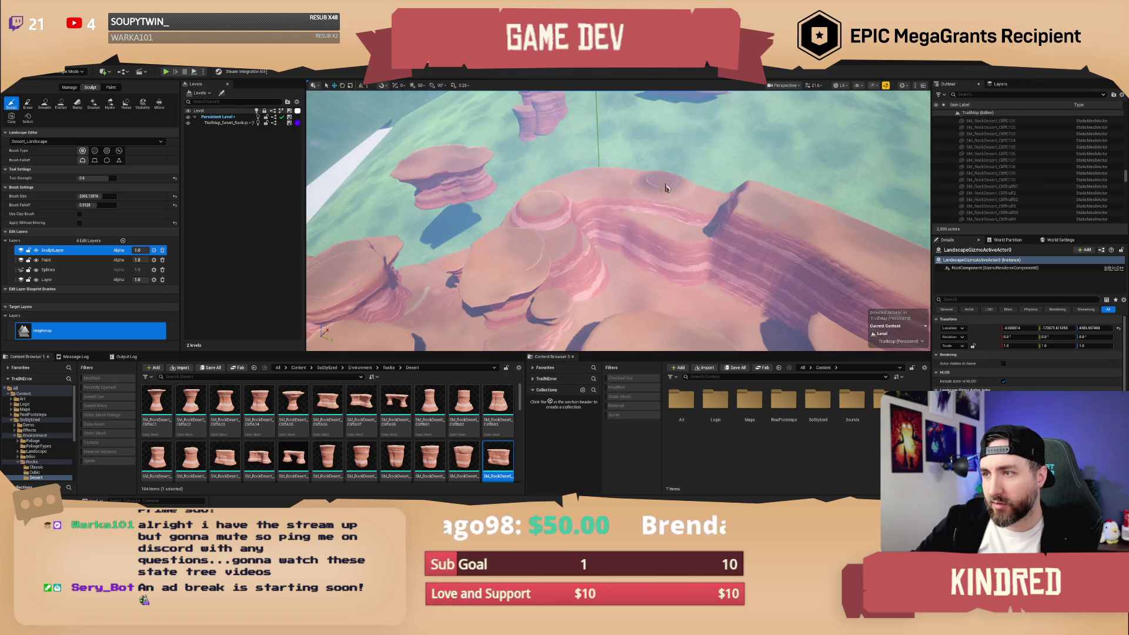
Raise a bump on the cliff ridge, then blend it in with the Smooth tool.
key(w)
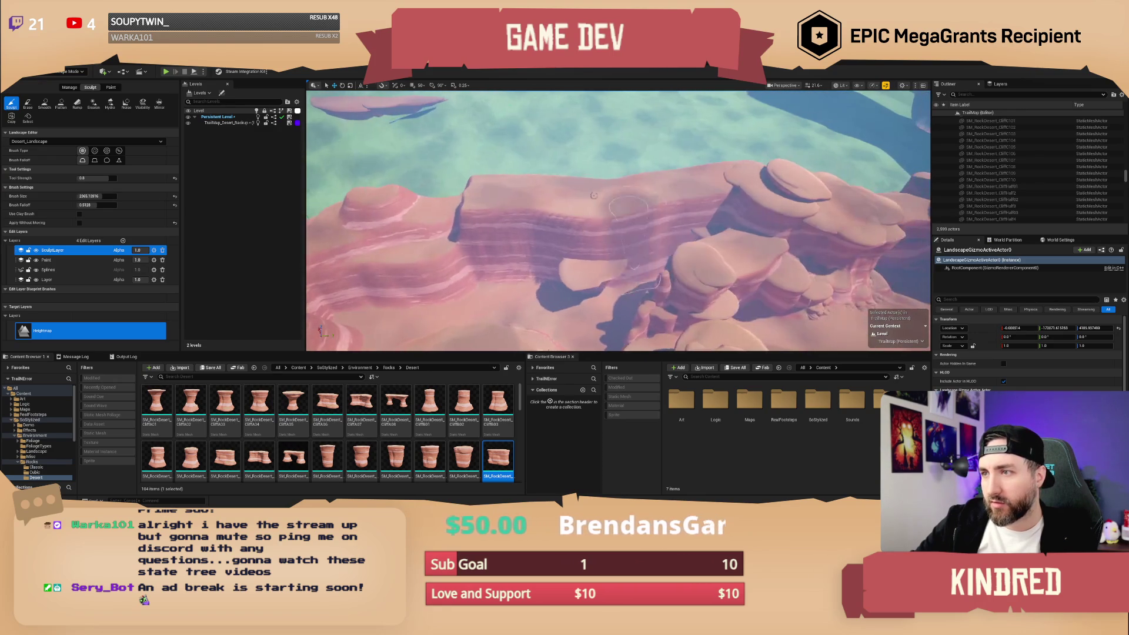
key(w)
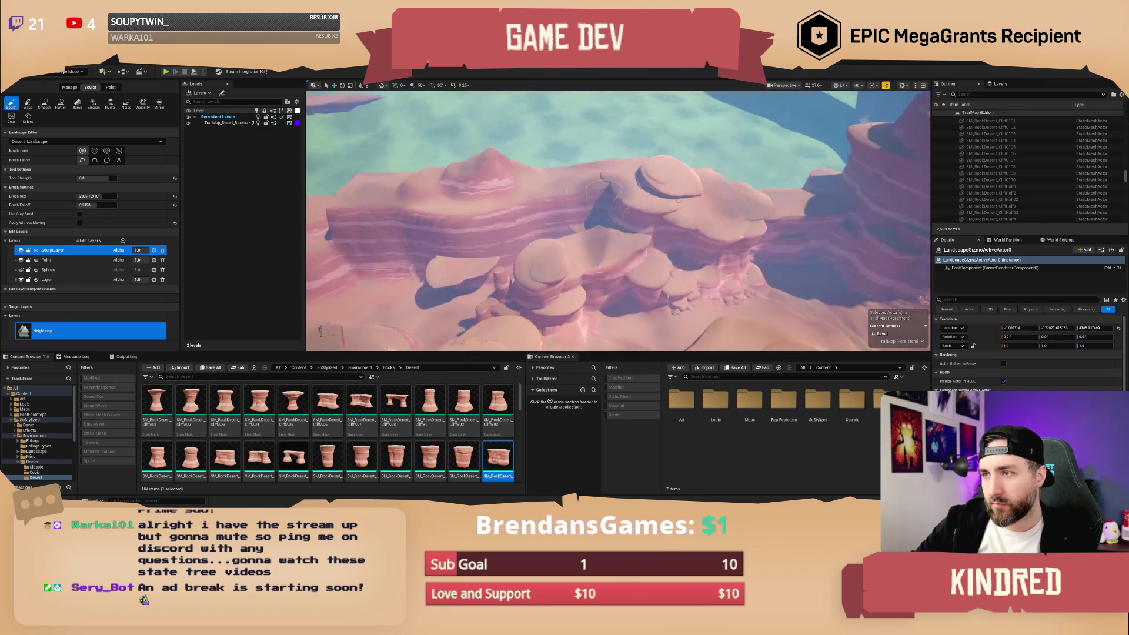
key(w)
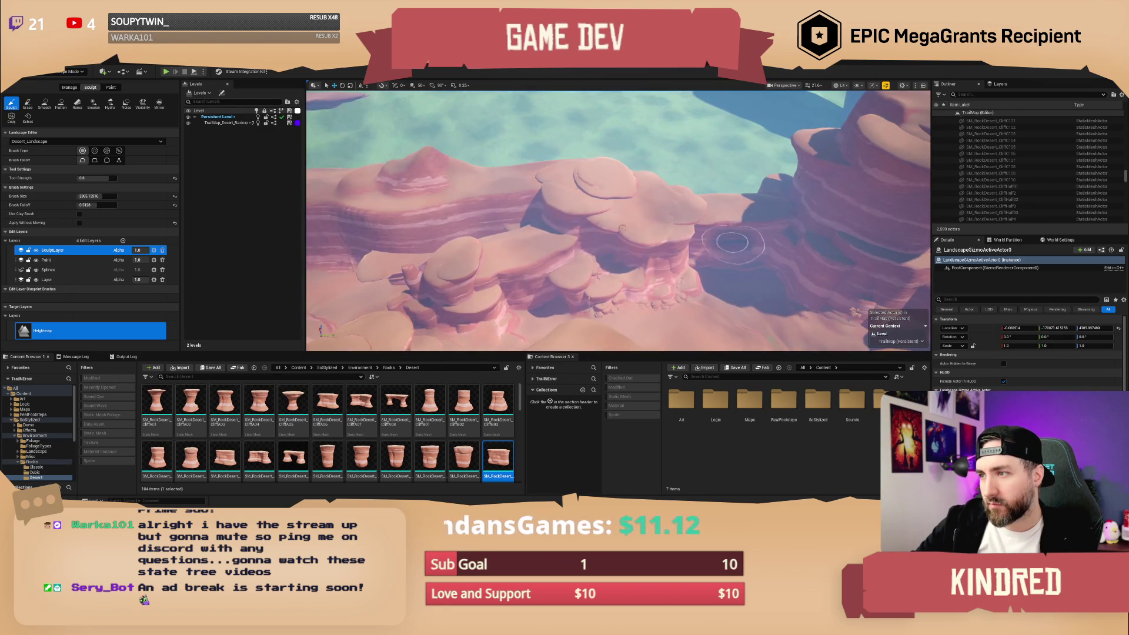
key(w)
mouse_move(564, 189)
mouse_down()
mouse_move(582, 176)
mouse_move(790, 176)
mouse_up()
click(44, 107)
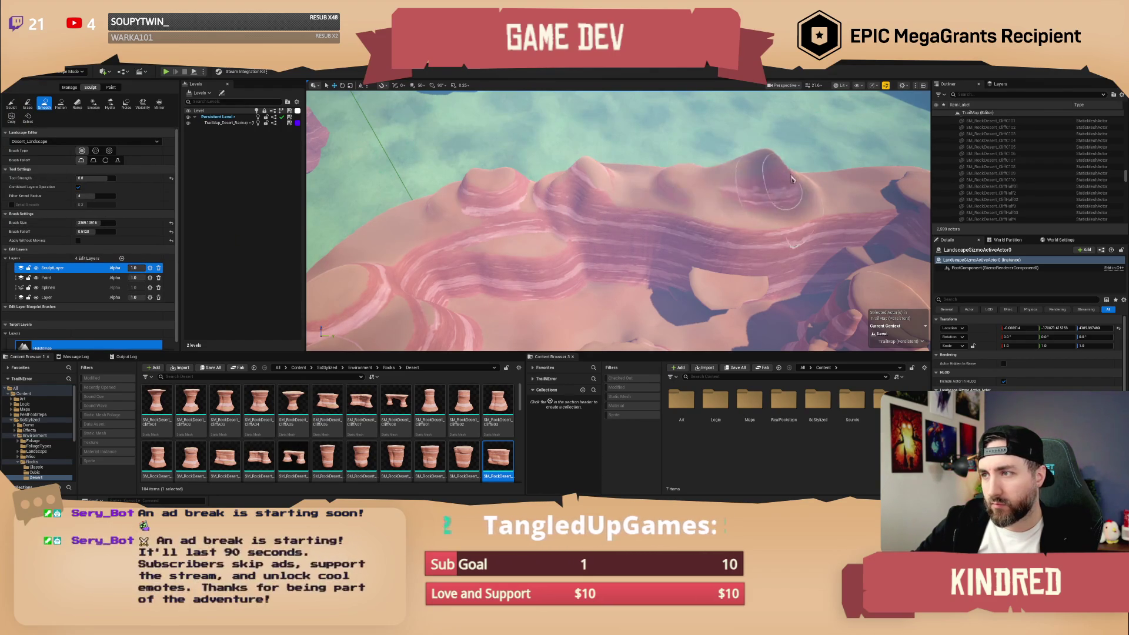
drag(588, 188, 685, 221)
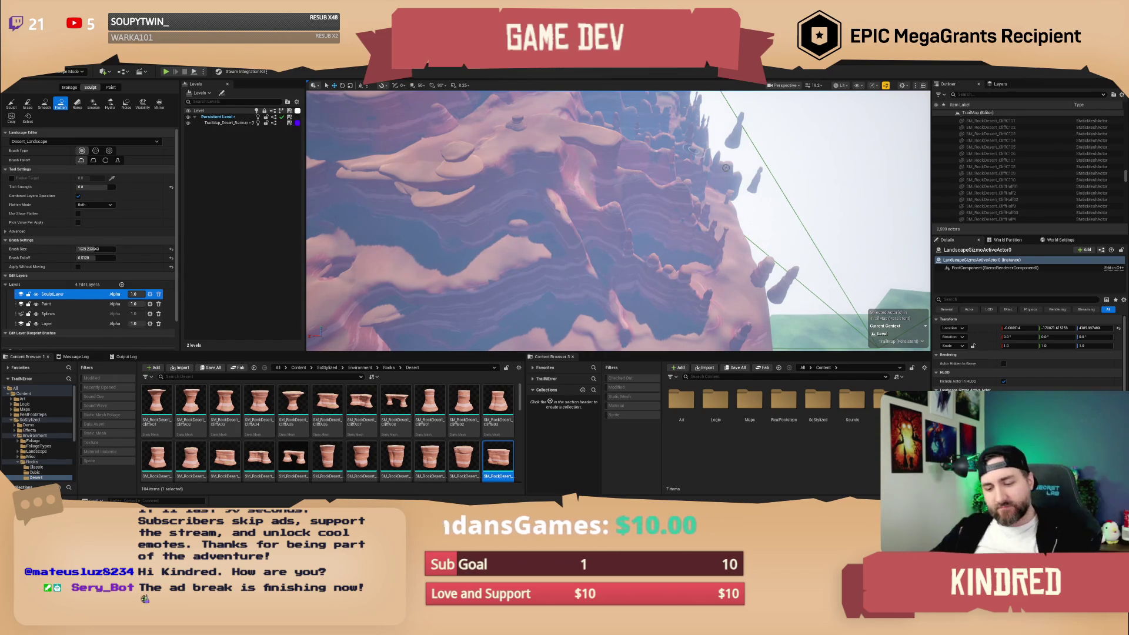
Survey the cliffs, spires and mesa, then switch to Selection Mode and select SM_Mountain5.
drag(744, 163, 479, 222)
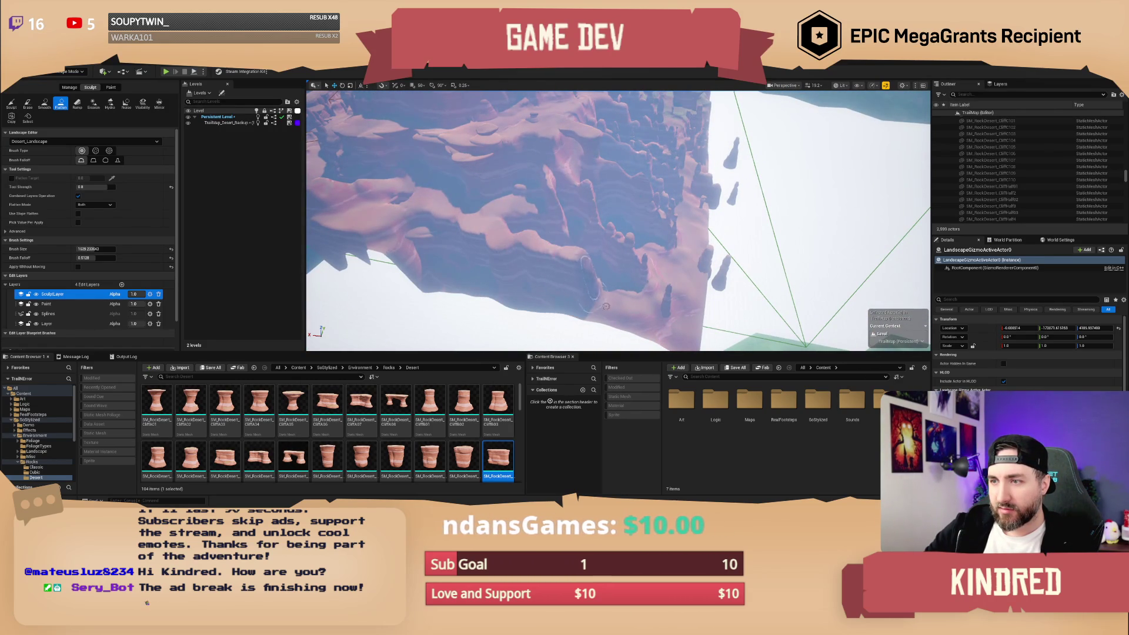
mouse_move(697, 300)
mouse_down()
mouse_move(726, 194)
mouse_move(641, 203)
mouse_move(568, 232)
mouse_move(412, 262)
mouse_up()
drag(581, 209, 549, 210)
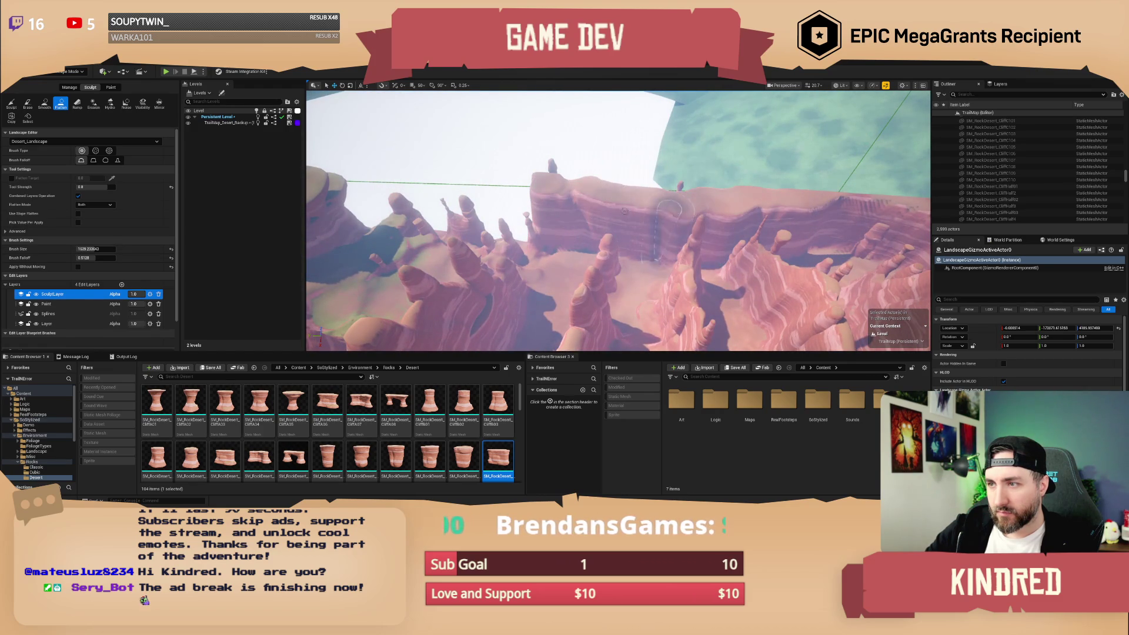
drag(721, 224, 721, 224)
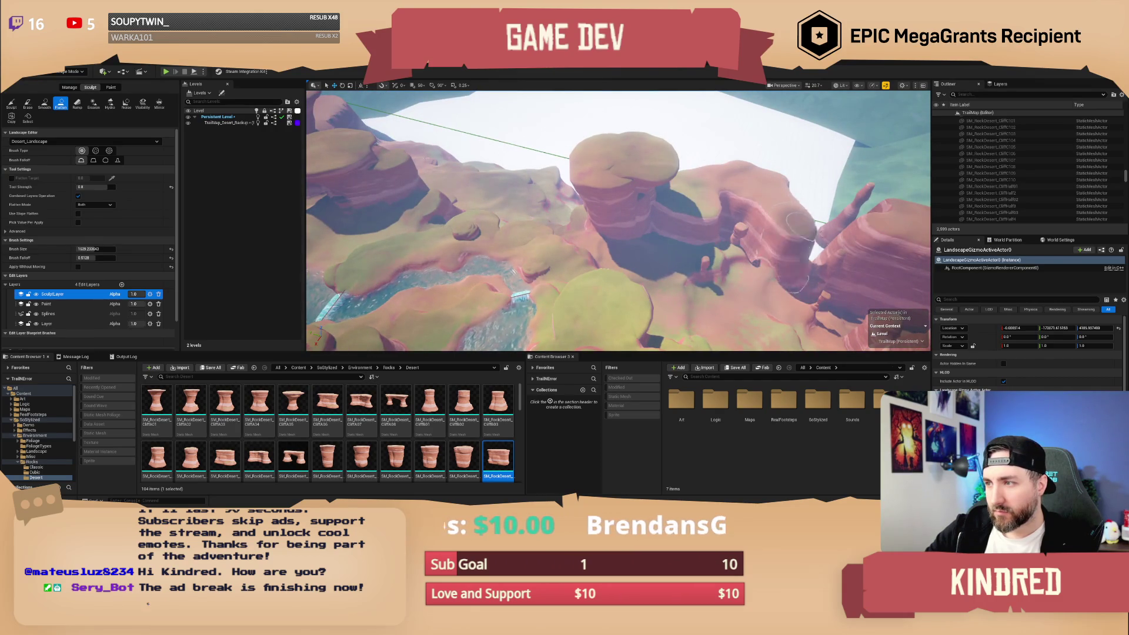
drag(794, 208, 794, 209)
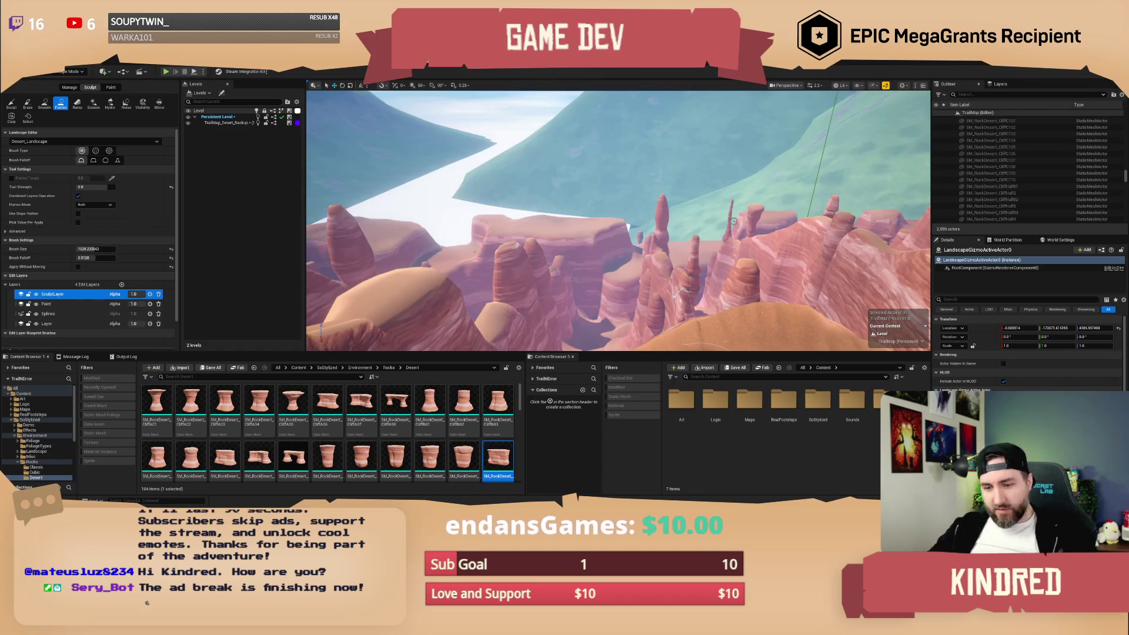
key(1)
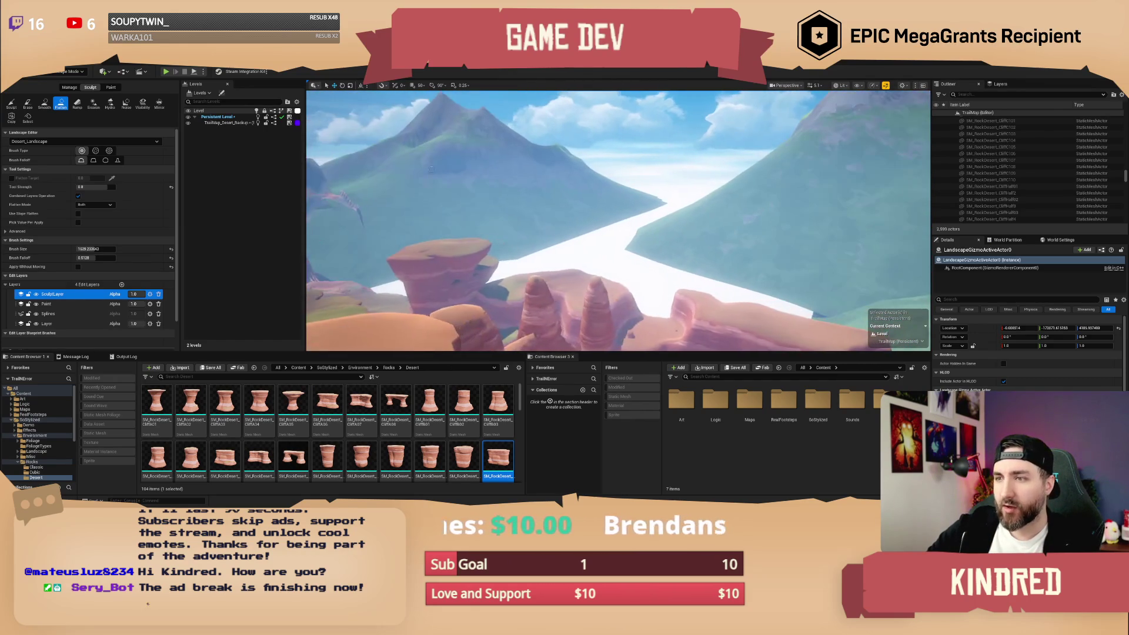
click(70, 71)
click(64, 84)
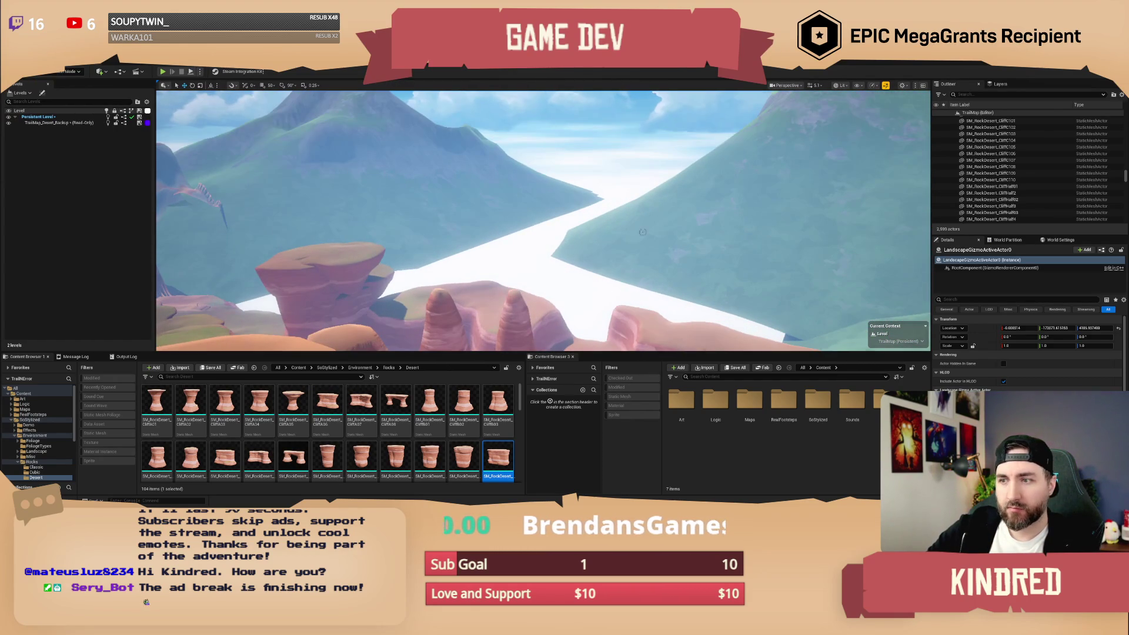
Squash SM_Mountain6 to Z scale 0.469, then select ForestPlains_Landscape and re-enter Landscape mode.
scroll(543, 221, up, 5)
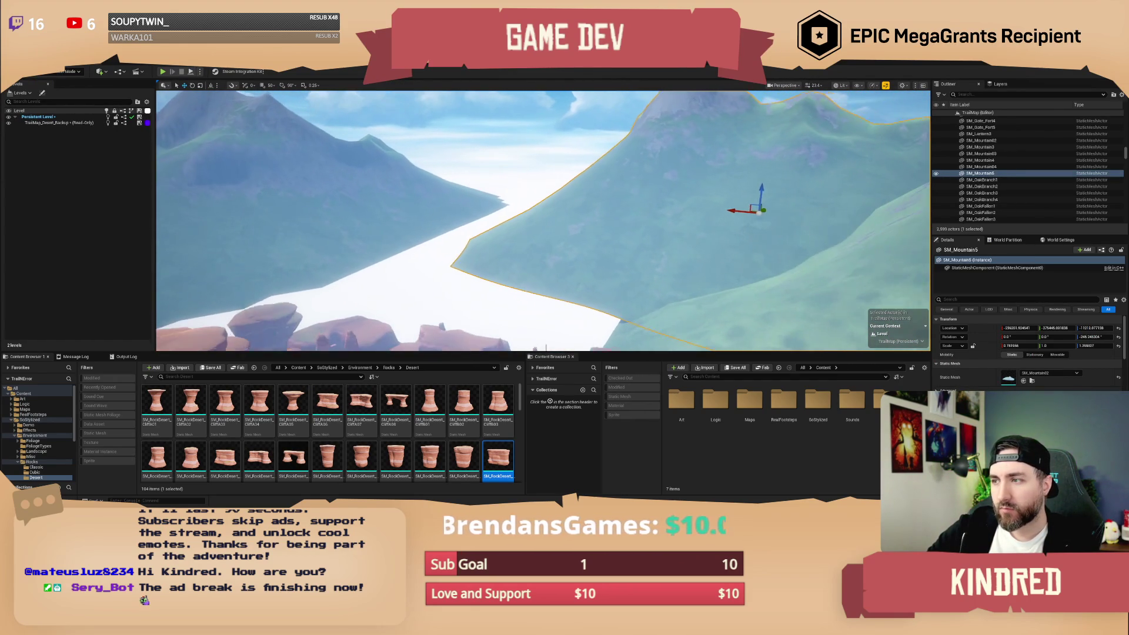
key(Down)
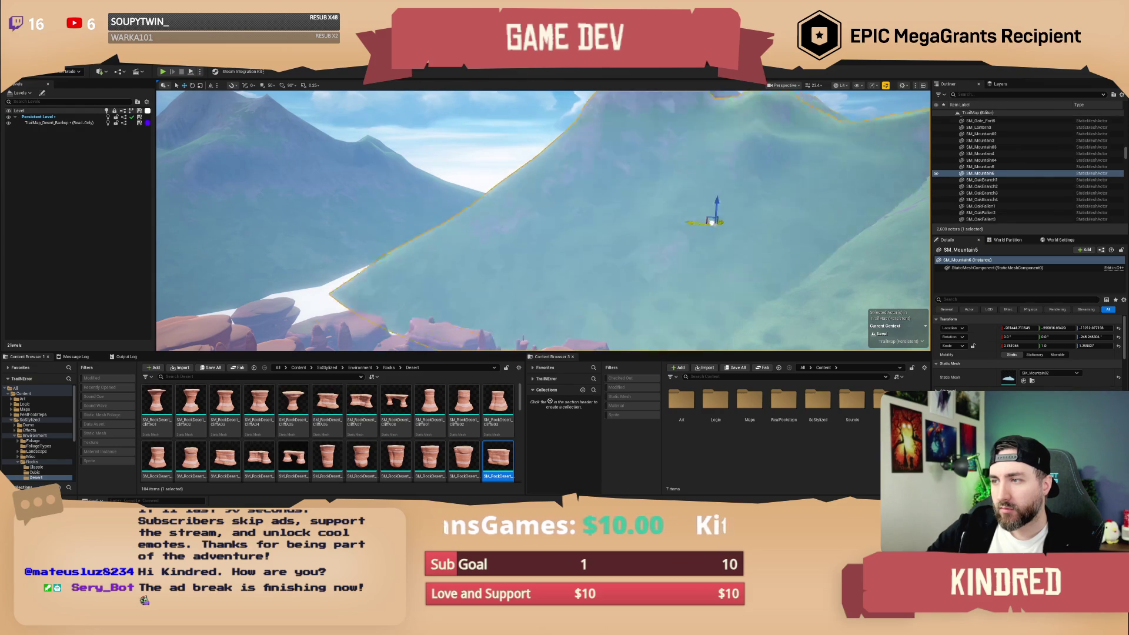
key(f)
mouse_move(453, 198)
mouse_down()
mouse_move(453, 238)
mouse_move(512, 279)
mouse_move(508, 255)
mouse_move(439, 240)
mouse_move(482, 223)
mouse_move(438, 208)
mouse_up()
click(415, 216)
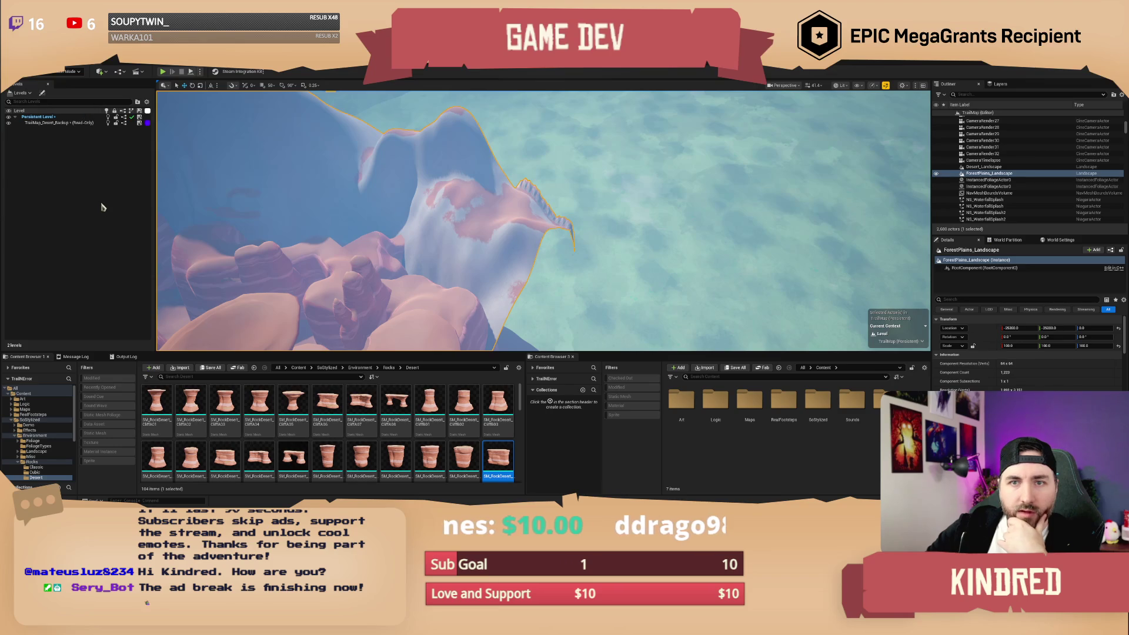
key(shift+2)
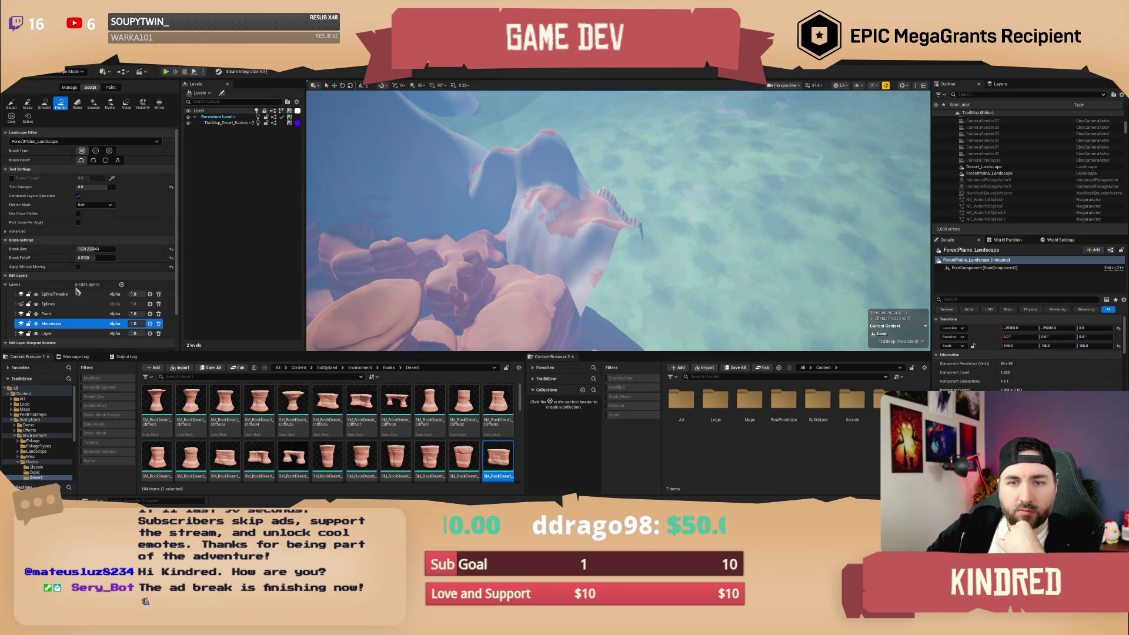
Pick the Mountains edit layer and Smooth tool, then return to Selection Mode.
click(49, 325)
mouse_move(547, 288)
mouse_down()
mouse_move(556, 215)
mouse_move(552, 264)
mouse_move(627, 235)
mouse_move(588, 237)
mouse_move(623, 200)
mouse_move(606, 176)
mouse_move(641, 229)
mouse_move(588, 211)
mouse_move(582, 170)
mouse_move(576, 229)
mouse_move(538, 235)
mouse_move(582, 200)
mouse_move(597, 211)
mouse_up()
click(44, 104)
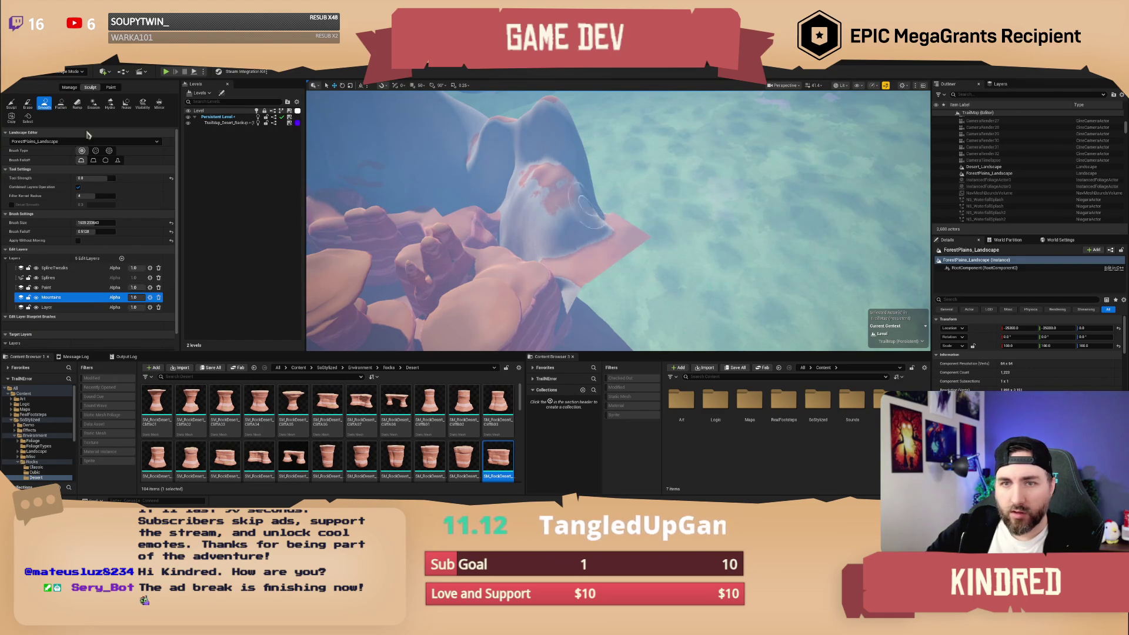
click(70, 71)
click(65, 84)
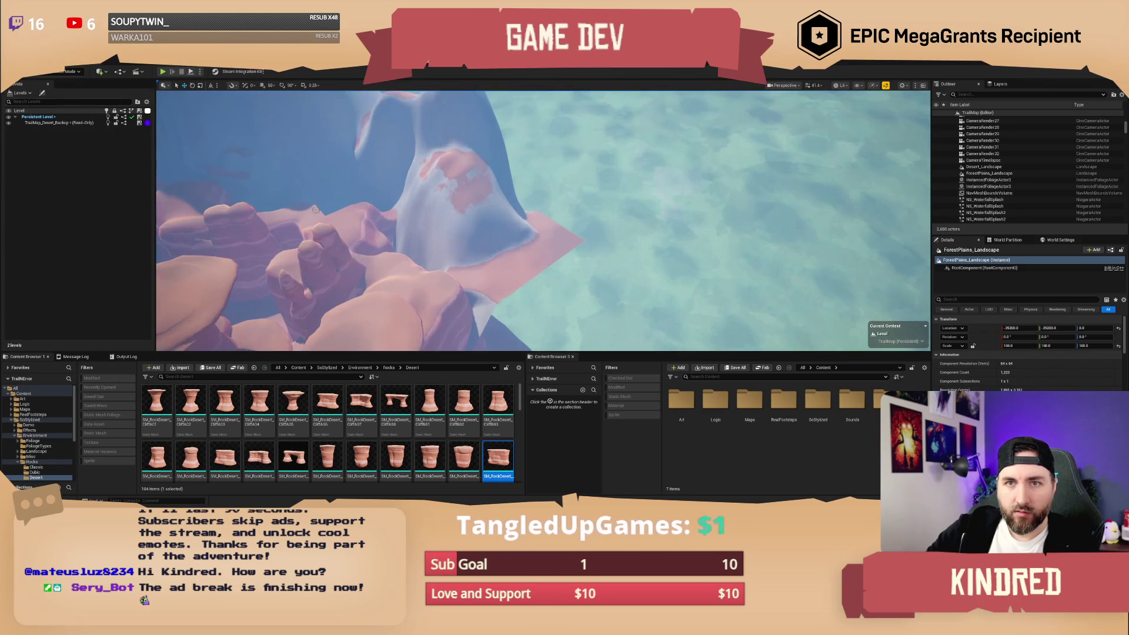
Drop in an SM_RockDesert cliff rock, scale it to 1.69, snap to floor, rotate −47° on Z.
click(438, 256)
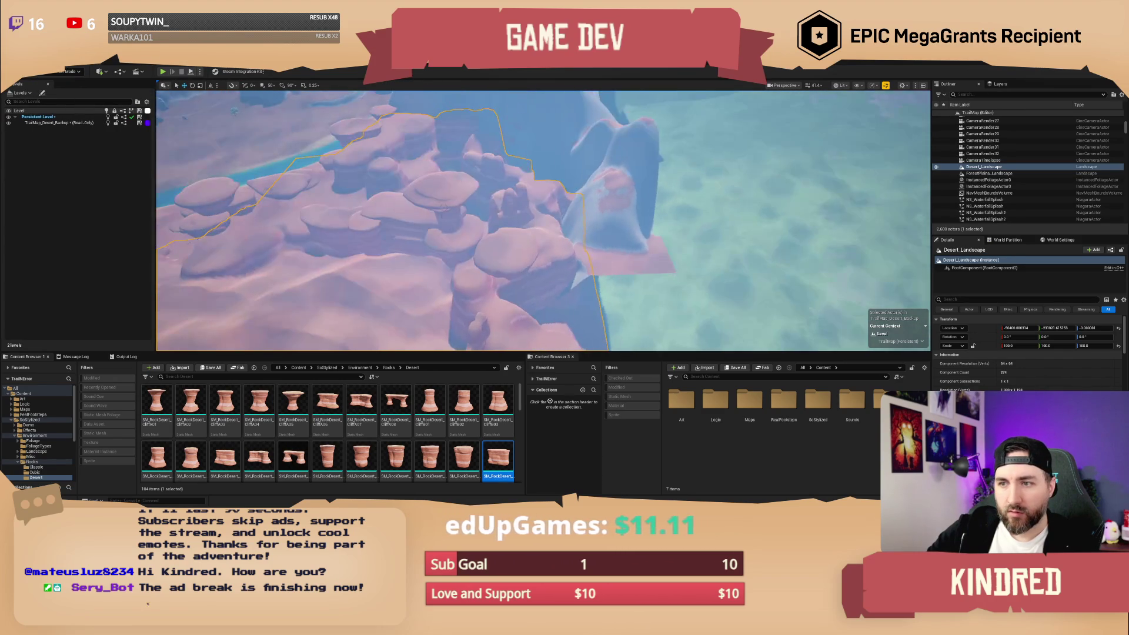
click(395, 202)
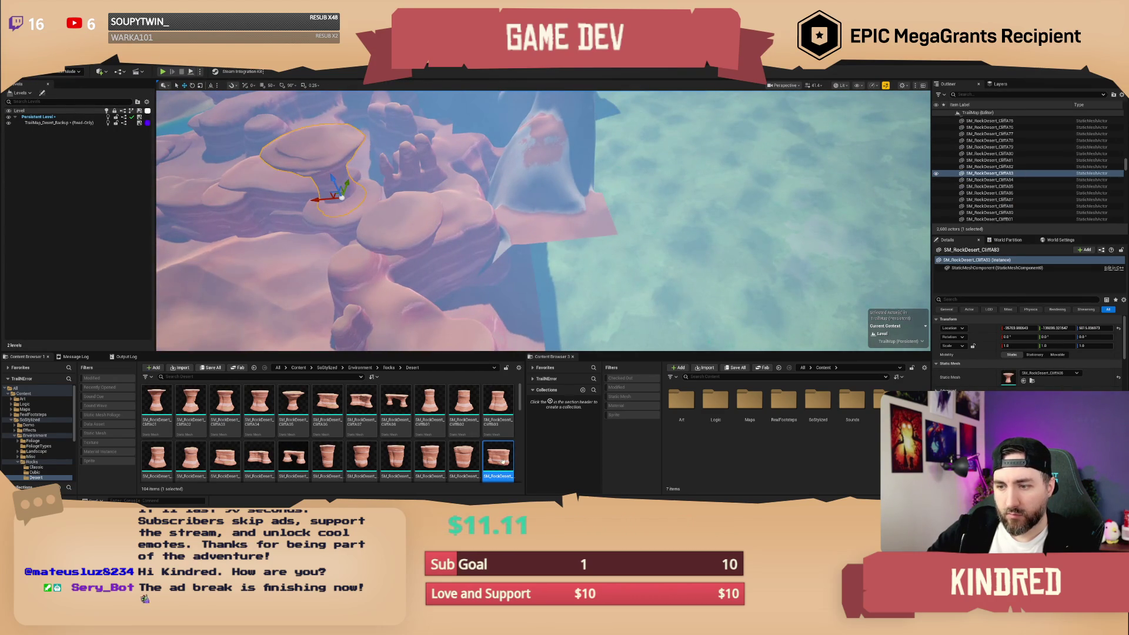
mouse_move(259, 457)
mouse_down()
mouse_move(559, 253)
mouse_move(539, 233)
mouse_up()
key(r)
key(End)
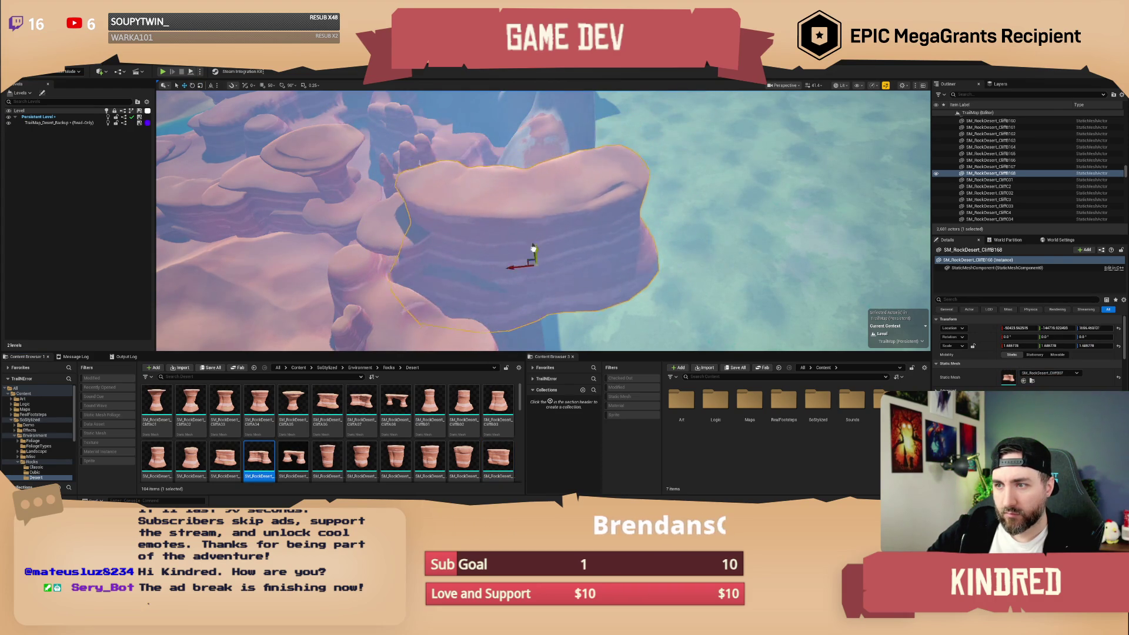
key(e)
mouse_move(519, 298)
mouse_down()
mouse_move(532, 295)
mouse_move(548, 257)
mouse_move(542, 266)
mouse_move(536, 248)
mouse_move(552, 275)
mouse_up()
key(w)
key(w)
key(Escape)
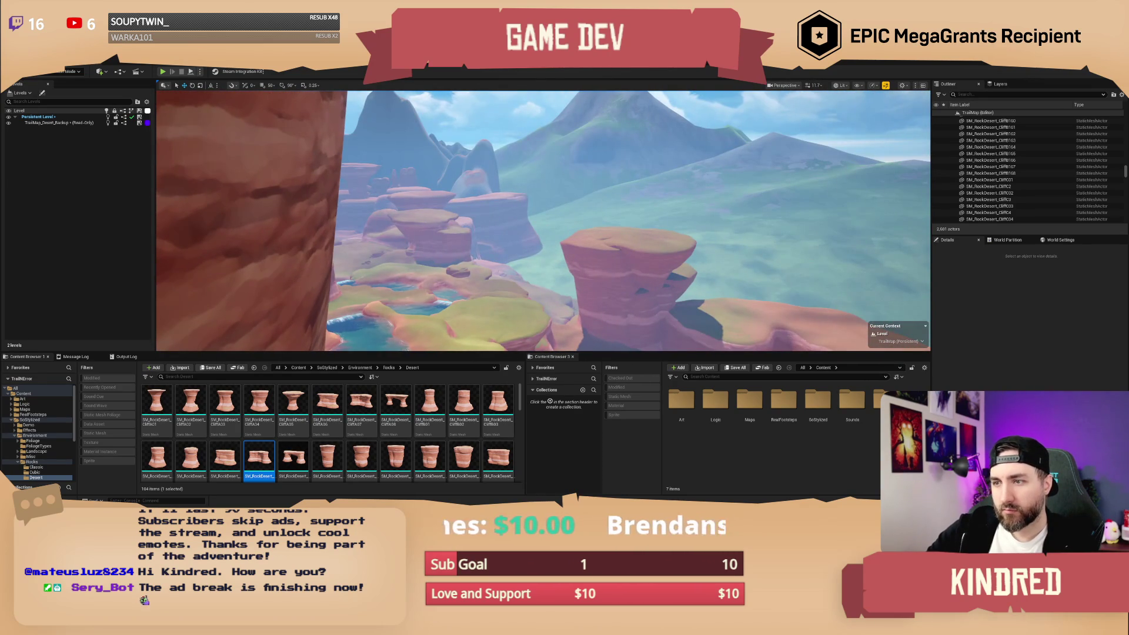
Alt-duplicate SM_RockDesert_CliffB168 downward and rotate the copy around its vertical axis.
click(515, 252)
drag(487, 232, 490, 257)
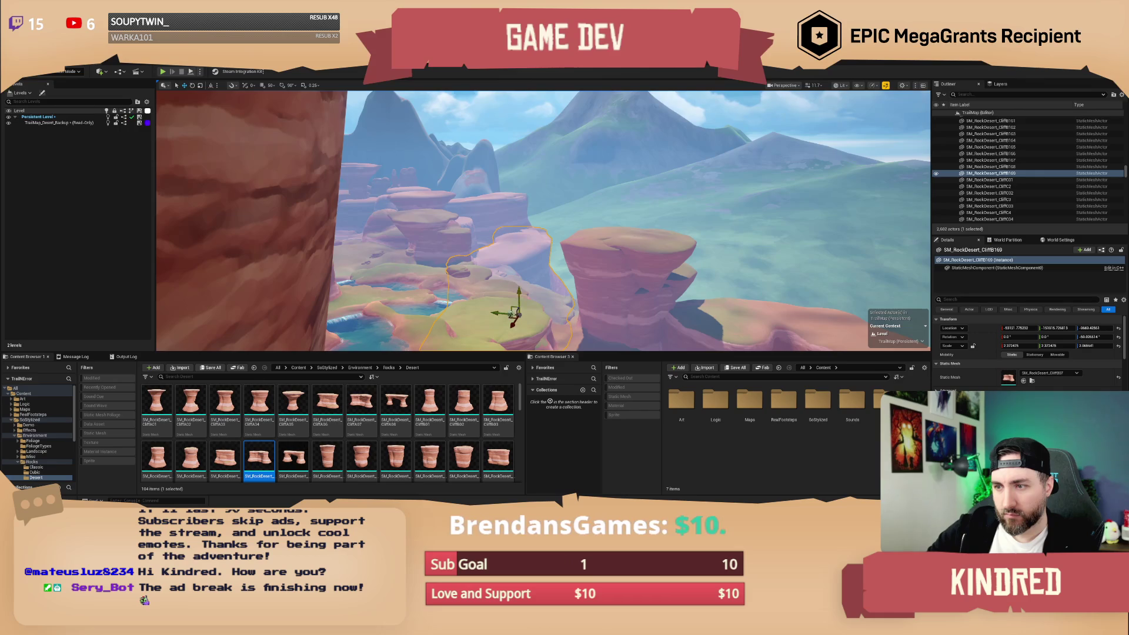
drag(512, 334, 558, 329)
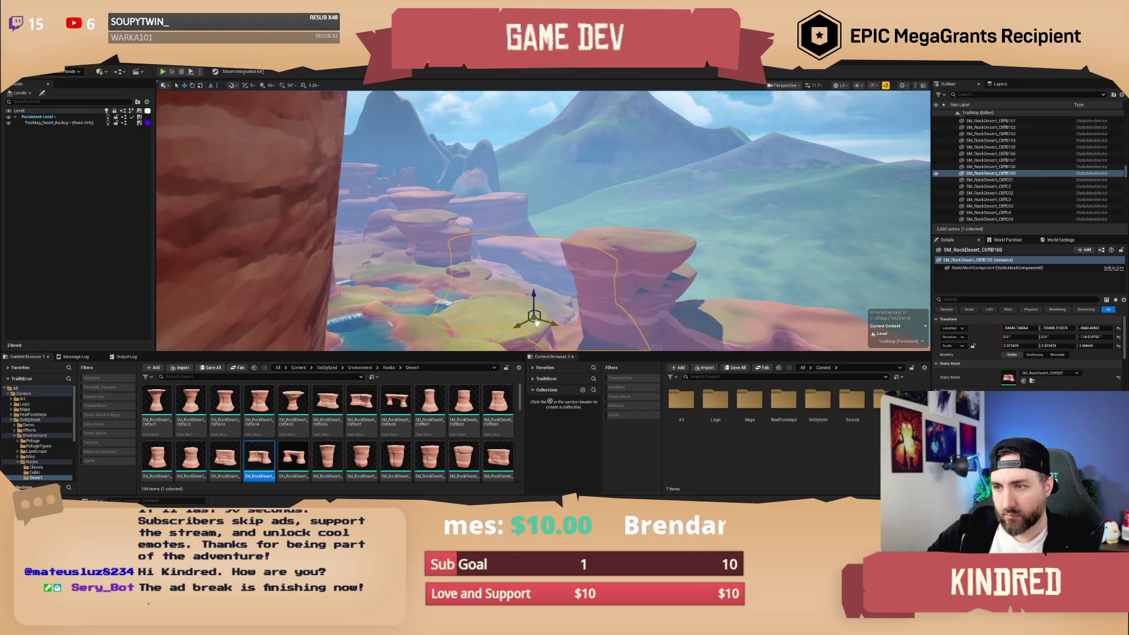
key(Escape)
mouse_move(543, 220)
mouse_down()
mouse_move(491, 221)
mouse_move(323, 290)
mouse_move(312, 239)
mouse_move(490, 263)
mouse_up()
Move one of the duplicated cliff rocks to the right among the pillars.
click(312, 238)
mouse_move(685, 280)
mouse_down()
mouse_move(695, 262)
mouse_move(702, 274)
mouse_move(566, 225)
mouse_up()
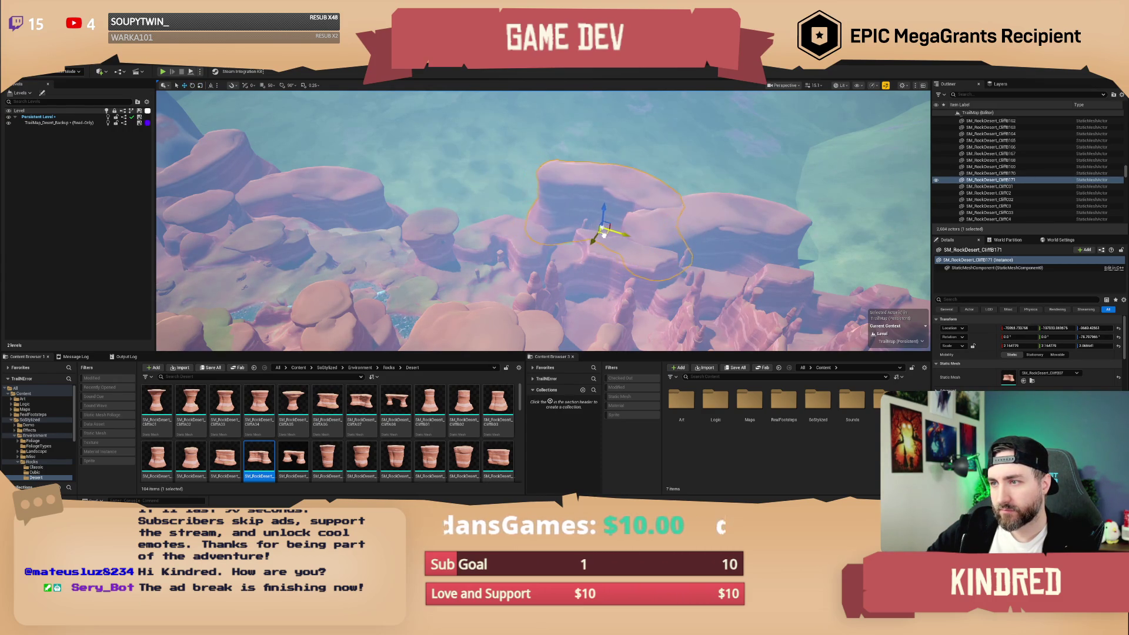
mouse_move(608, 216)
mouse_down()
mouse_move(589, 139)
mouse_move(582, 167)
mouse_move(578, 148)
mouse_up()
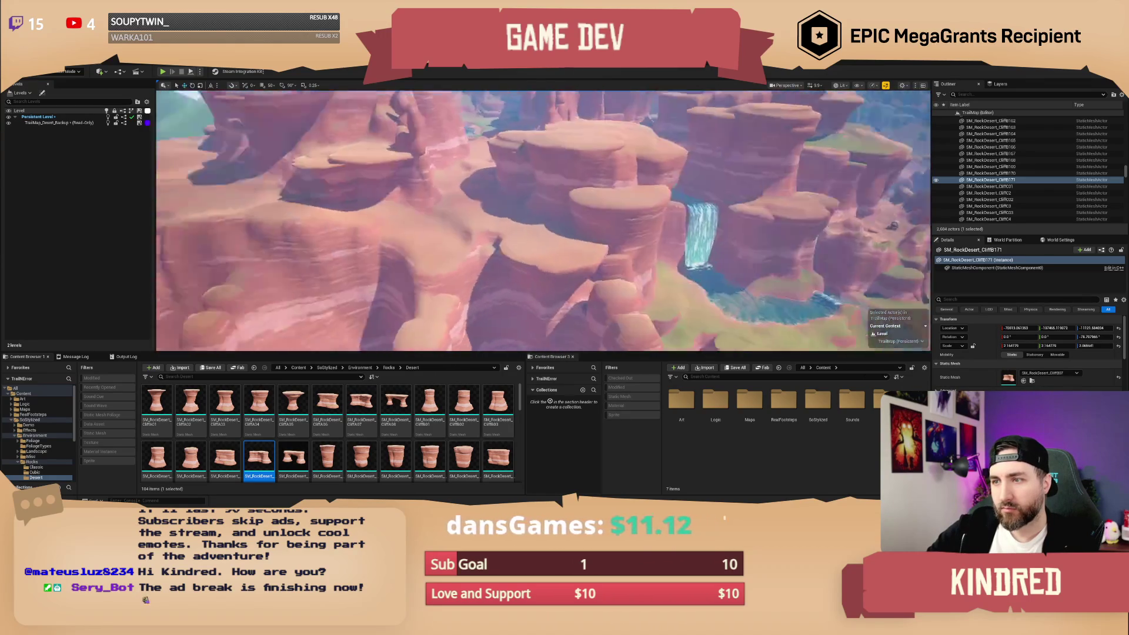
Fly over the canyon spires and select the small hoodoo spire.
drag(579, 148, 576, 132)
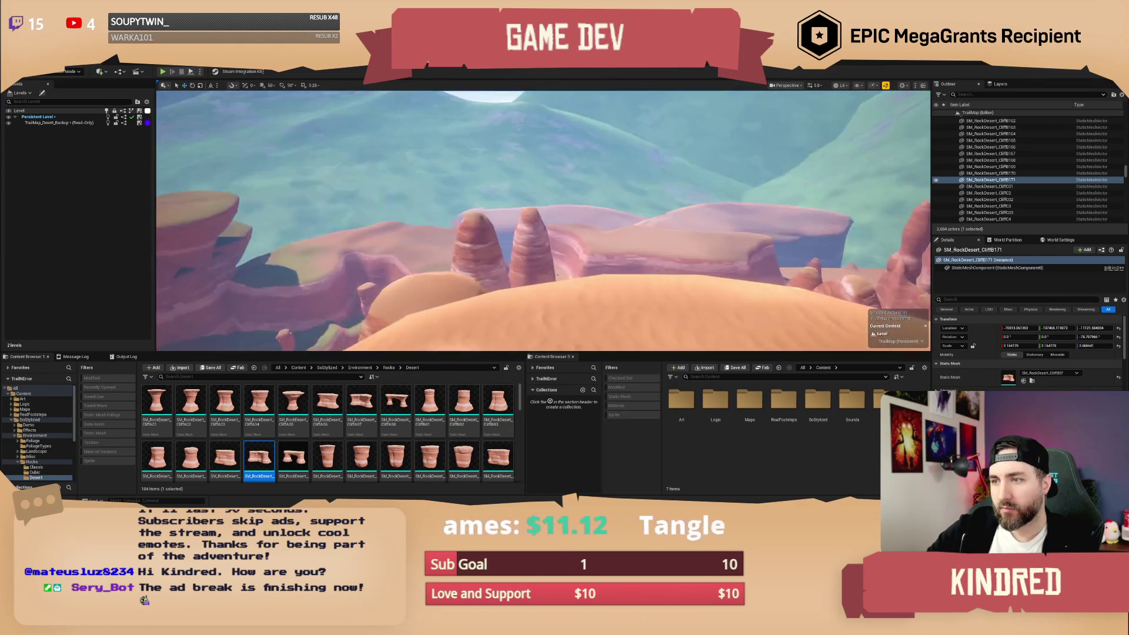
click(676, 219)
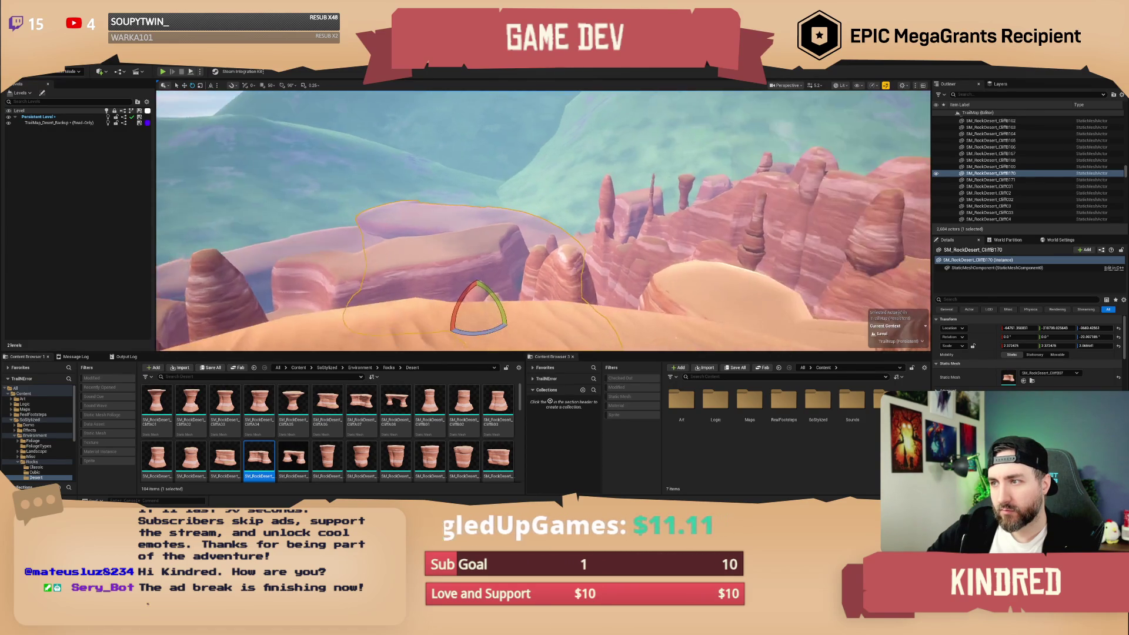
drag(544, 221, 530, 210)
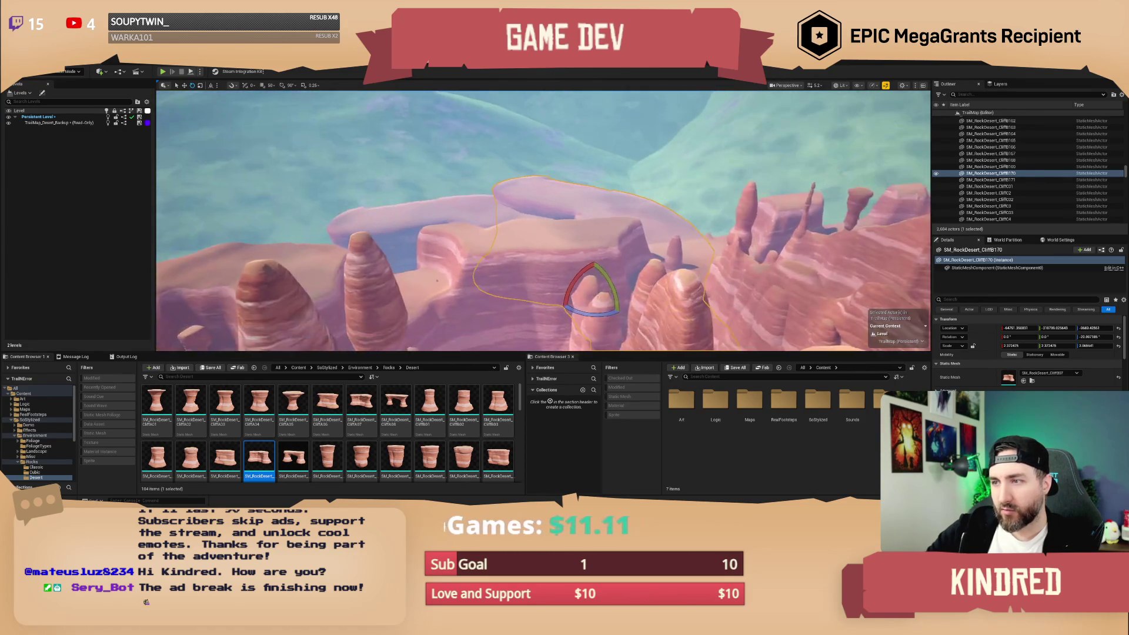
click(735, 244)
drag(735, 244, 638, 225)
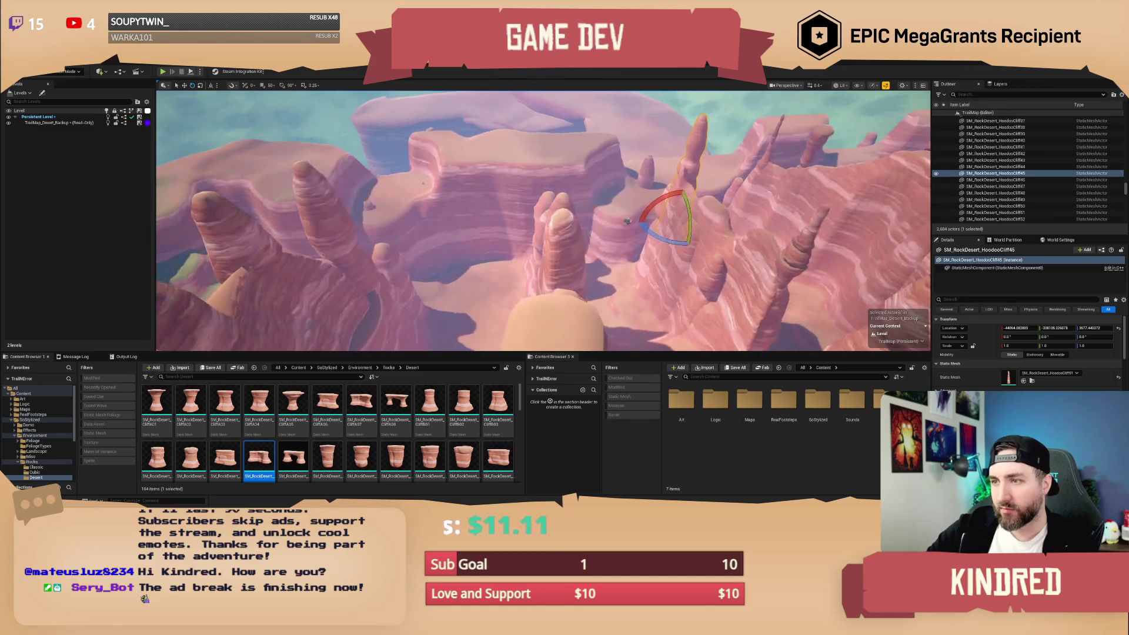
drag(423, 182, 587, 231)
click(587, 230)
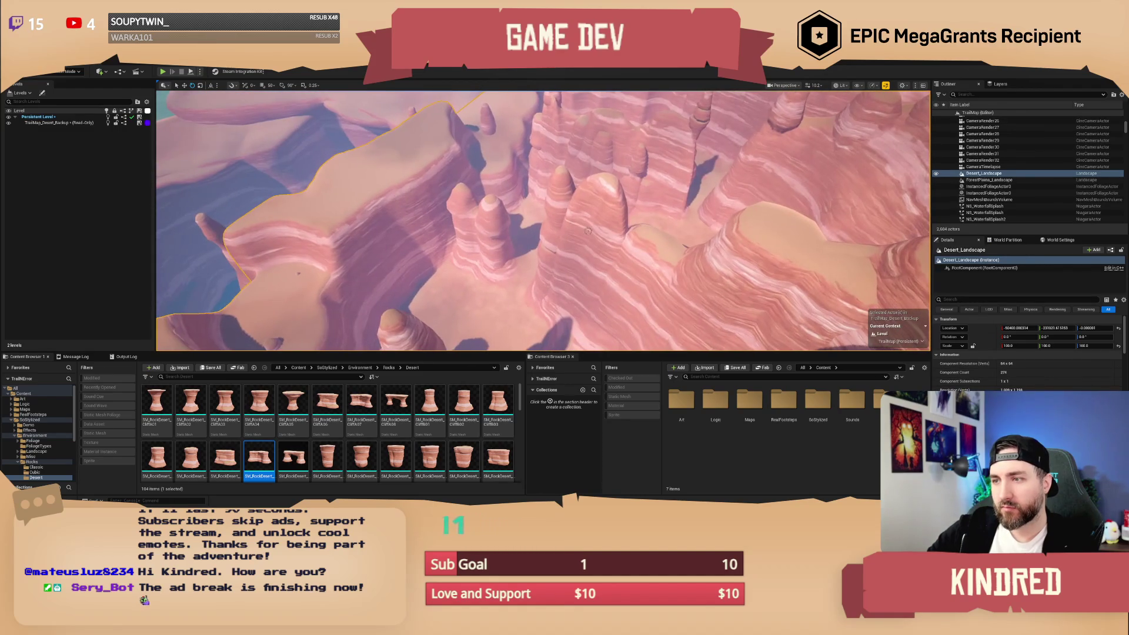
mouse_move(564, 277)
mouse_down()
mouse_move(582, 223)
mouse_move(582, 235)
mouse_up()
click(582, 244)
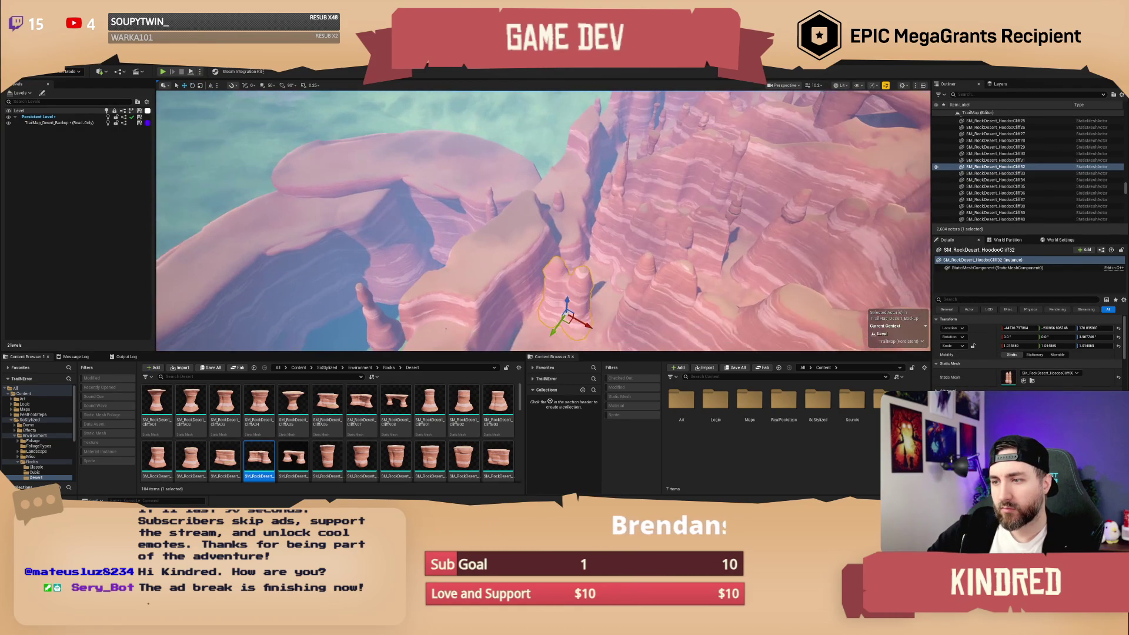
Alt-duplicate the hoodoo spire twice onto the floating mesa ledges, then deselect.
mouse_move(566, 322)
mouse_down()
mouse_move(454, 176)
mouse_move(469, 171)
mouse_up()
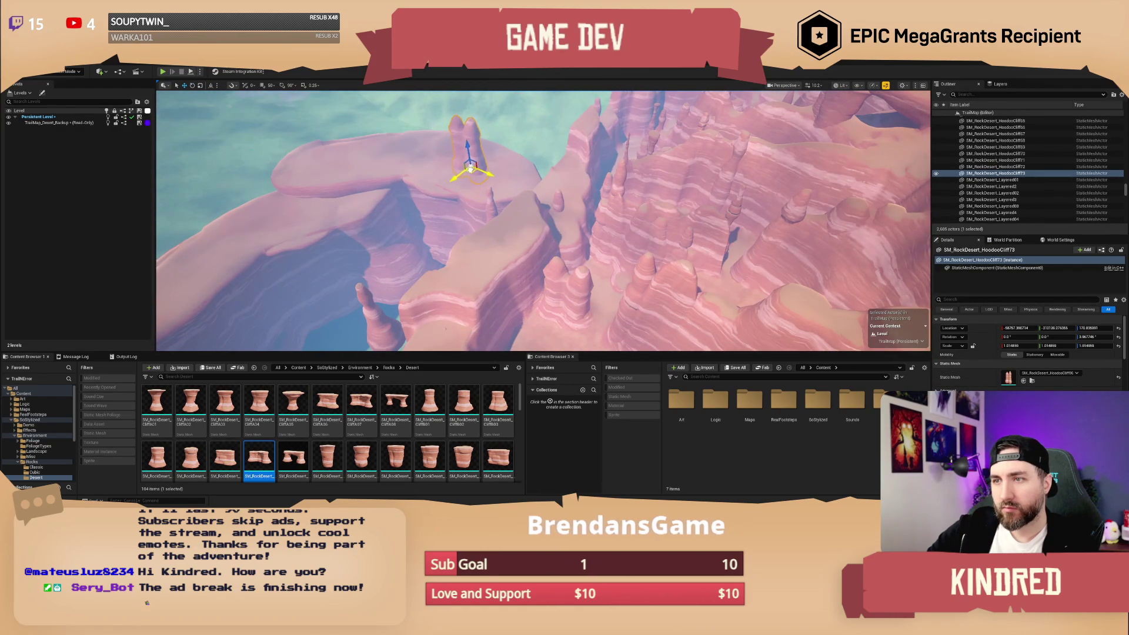
key(ctrl+z)
key(f)
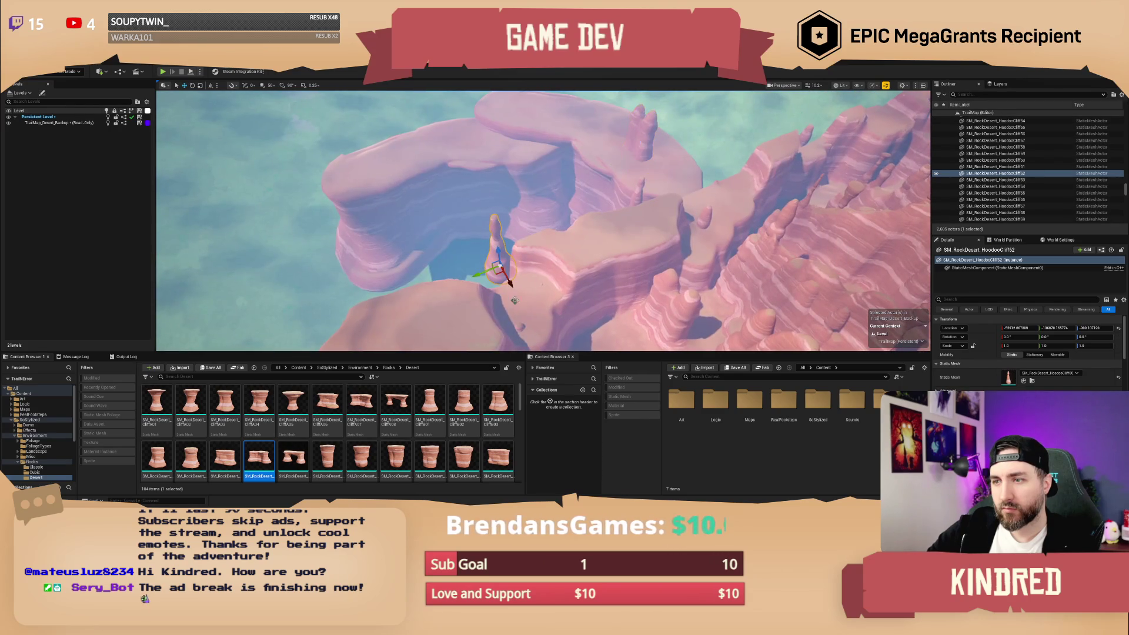
drag(498, 274, 401, 171)
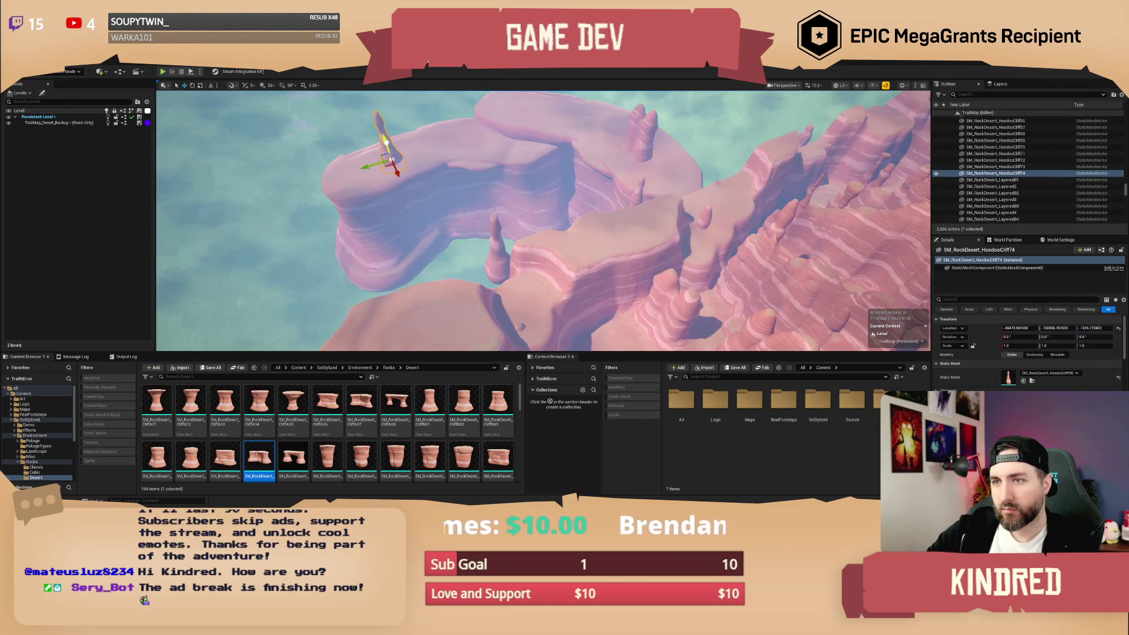
drag(637, 282, 637, 235)
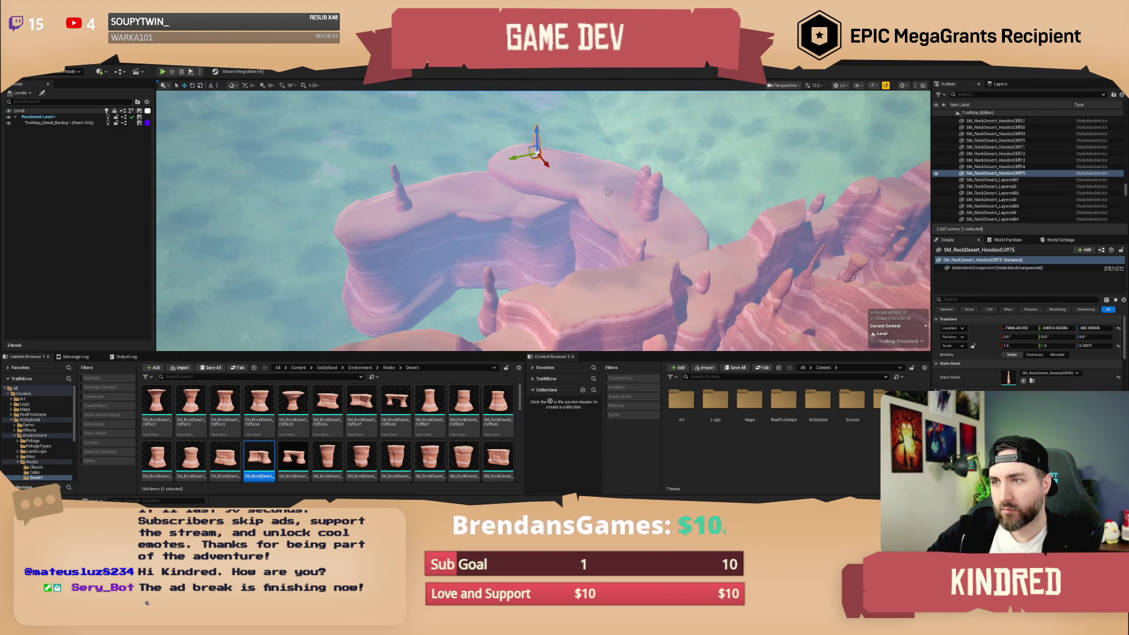
key(Escape)
drag(608, 192, 748, 244)
mouse_move(508, 340)
mouse_down()
mouse_move(526, 321)
mouse_move(458, 376)
mouse_up()
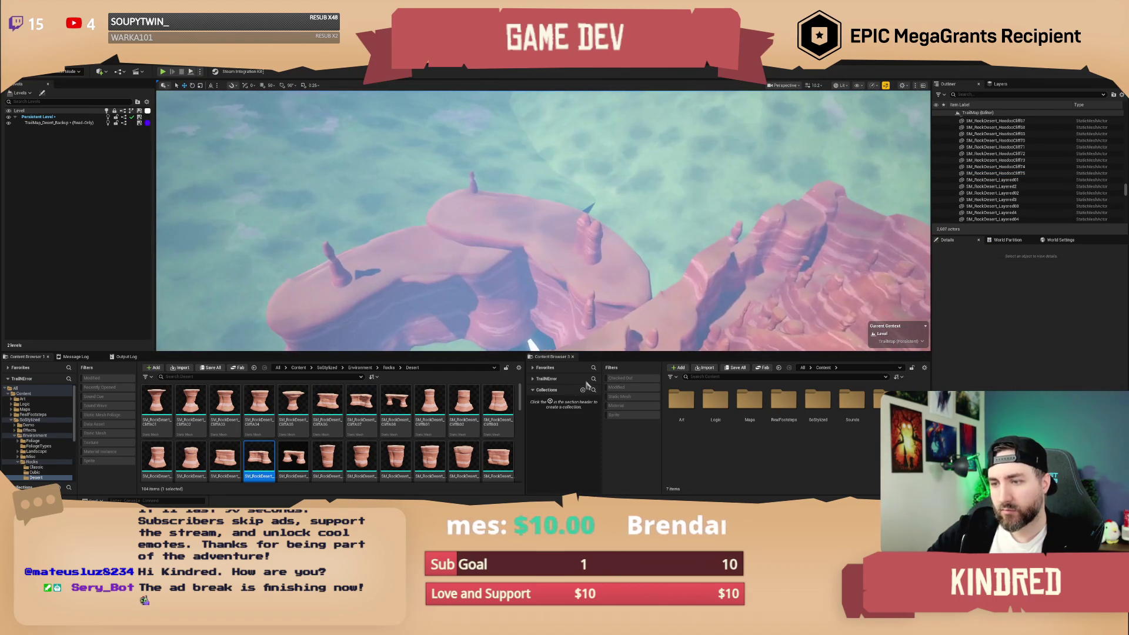
Stack a mushroom-capped cliff rock and another rock piece on the floating ledge.
mouse_move(293, 406)
mouse_down()
mouse_move(409, 269)
mouse_move(412, 235)
mouse_up()
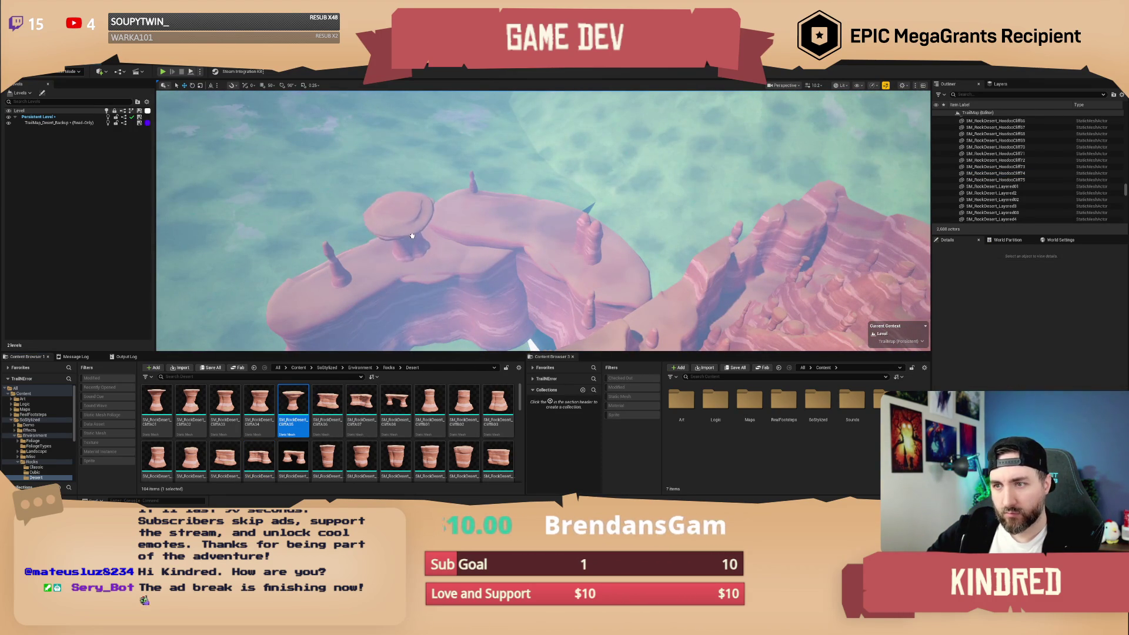
scroll(334, 442, down, 2)
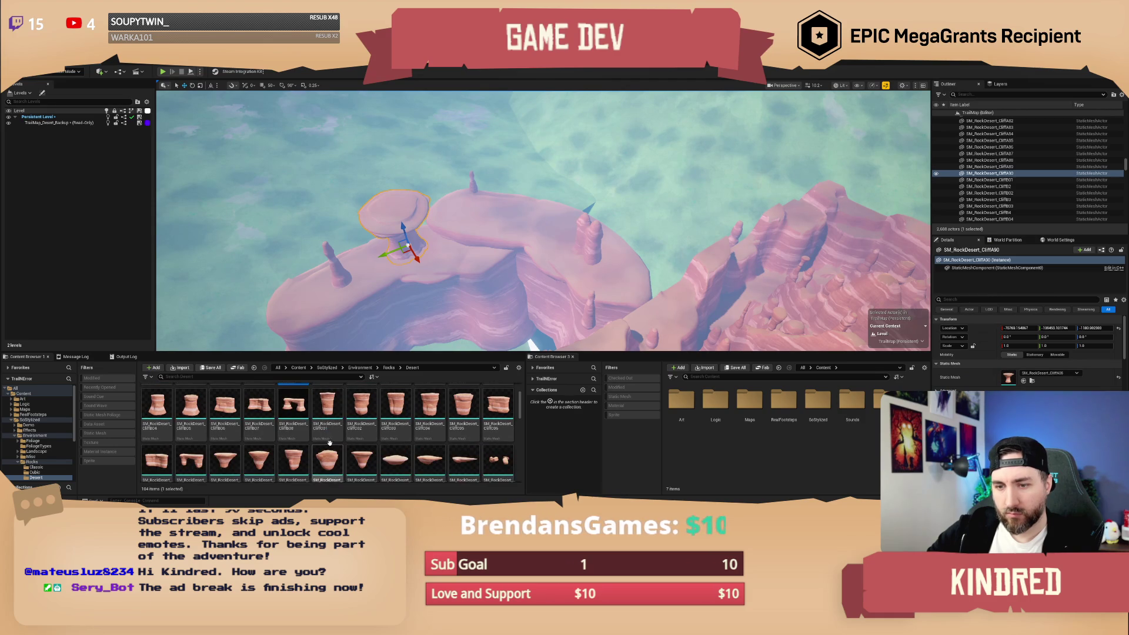
mouse_move(269, 459)
mouse_down()
mouse_move(406, 293)
mouse_move(401, 191)
mouse_up()
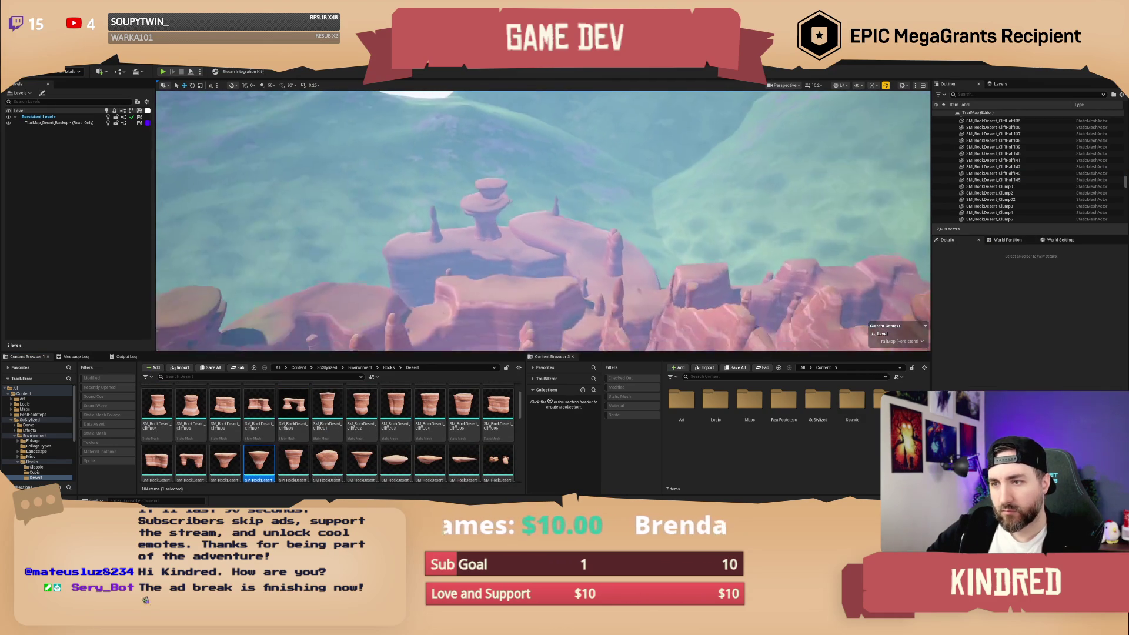
Fly to the mesa and drop an SM_RockDesert_Clump09 rock clump onto it.
key(w)
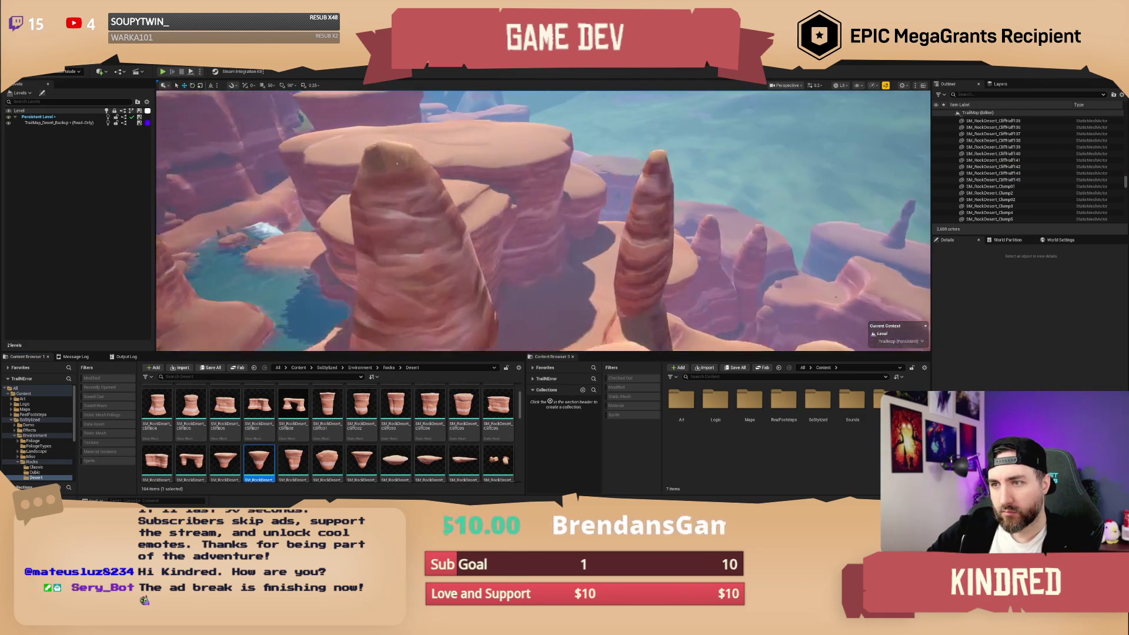
key(w)
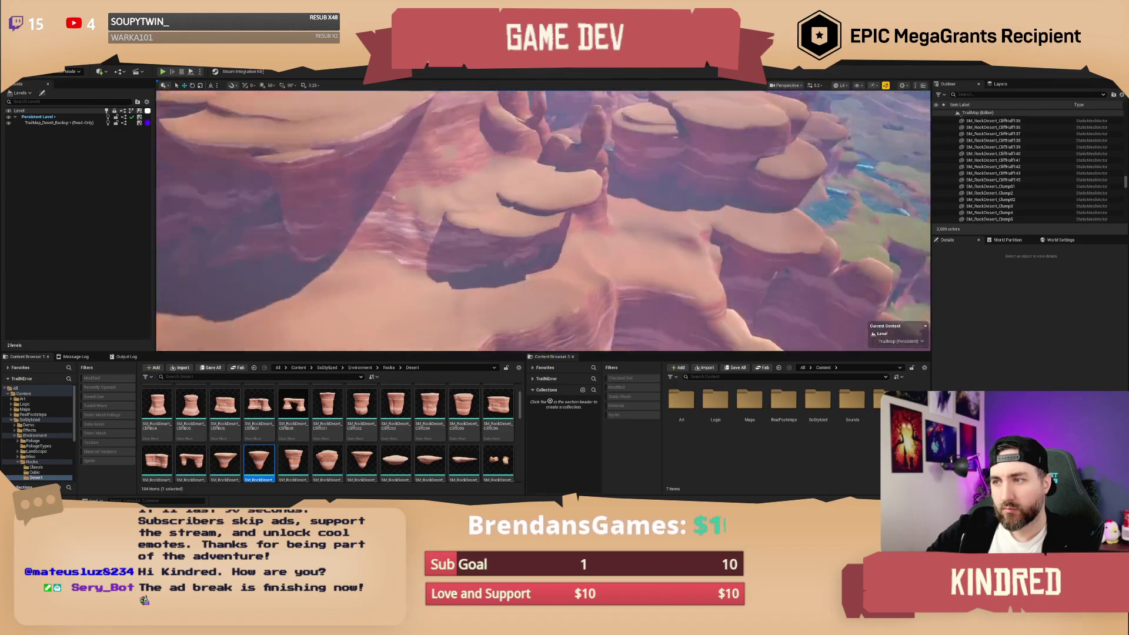
key(w)
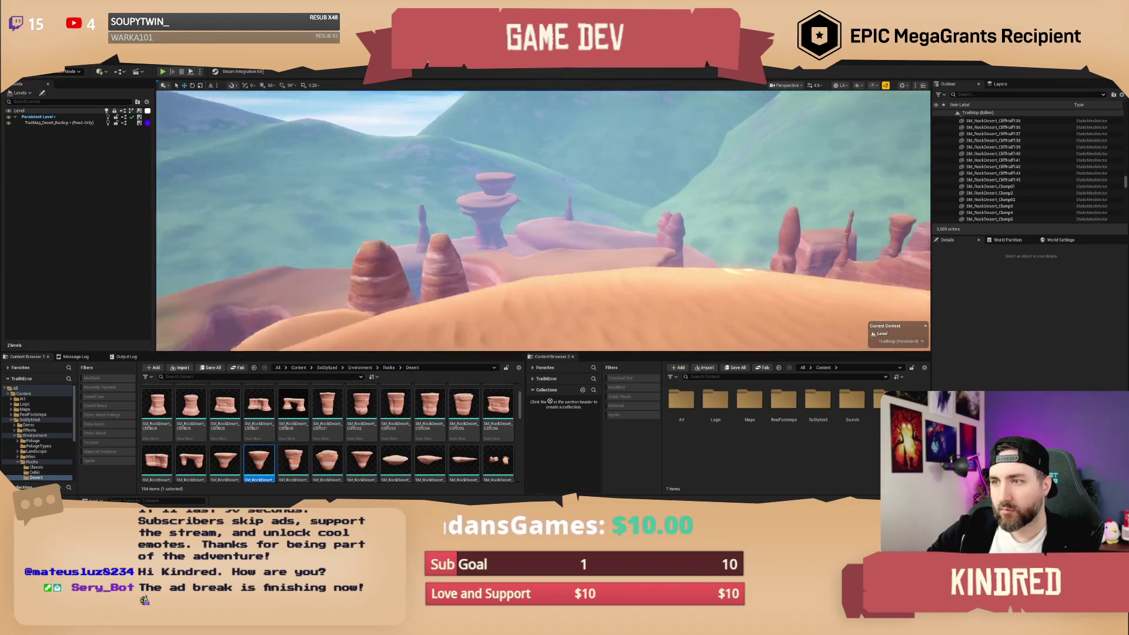
key(w)
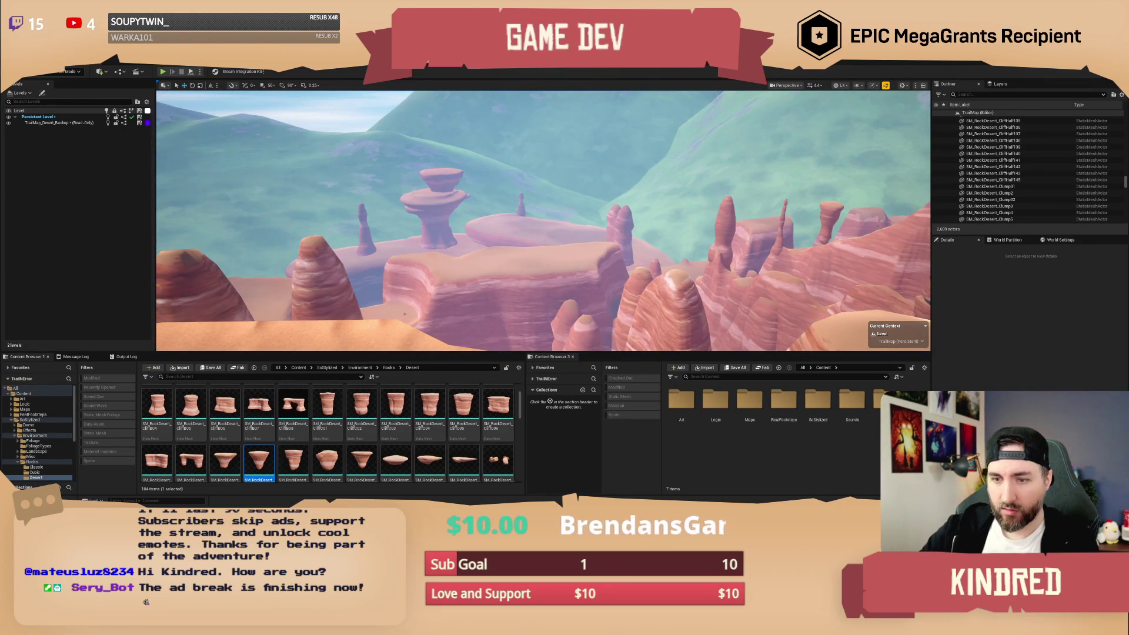
scroll(479, 438, down, 5)
scroll(479, 438, up, 1)
drag(430, 426, 521, 213)
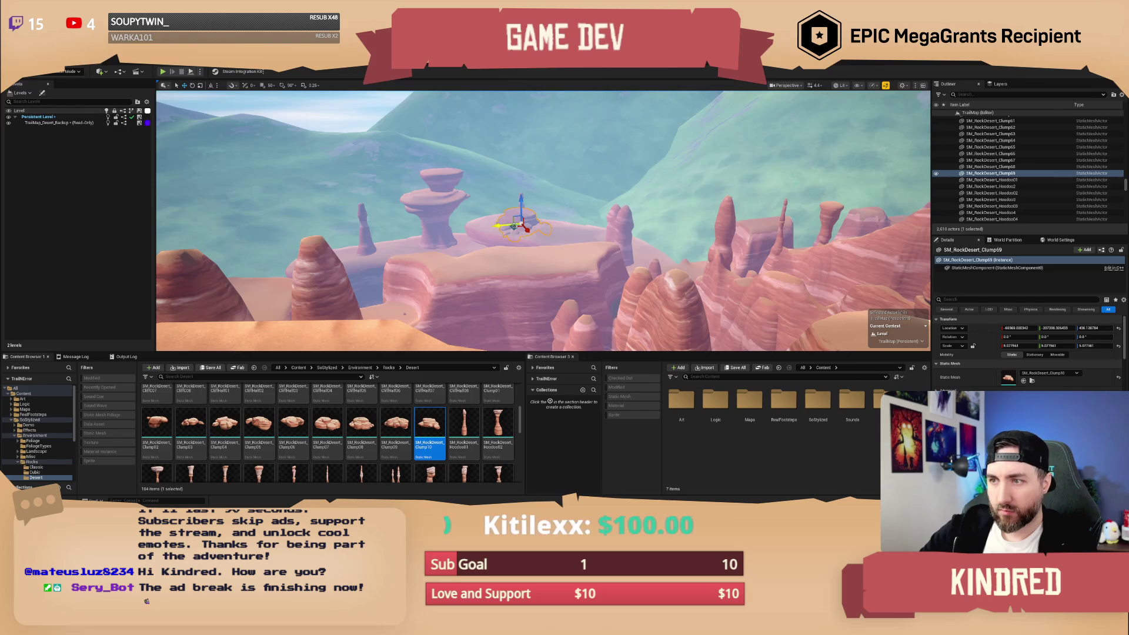
Drop three more rock clumps, including Clump09, onto the mesa tops and ledge.
key(Escape)
drag(604, 222, 629, 194)
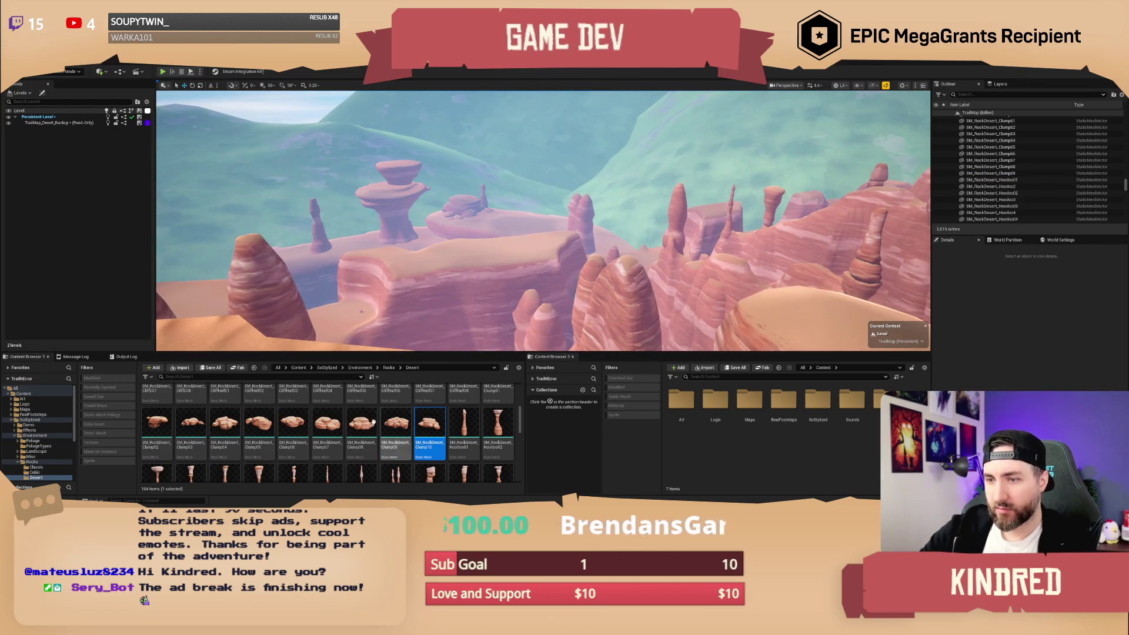
mouse_move(366, 430)
mouse_down()
mouse_move(489, 252)
mouse_move(500, 257)
mouse_up()
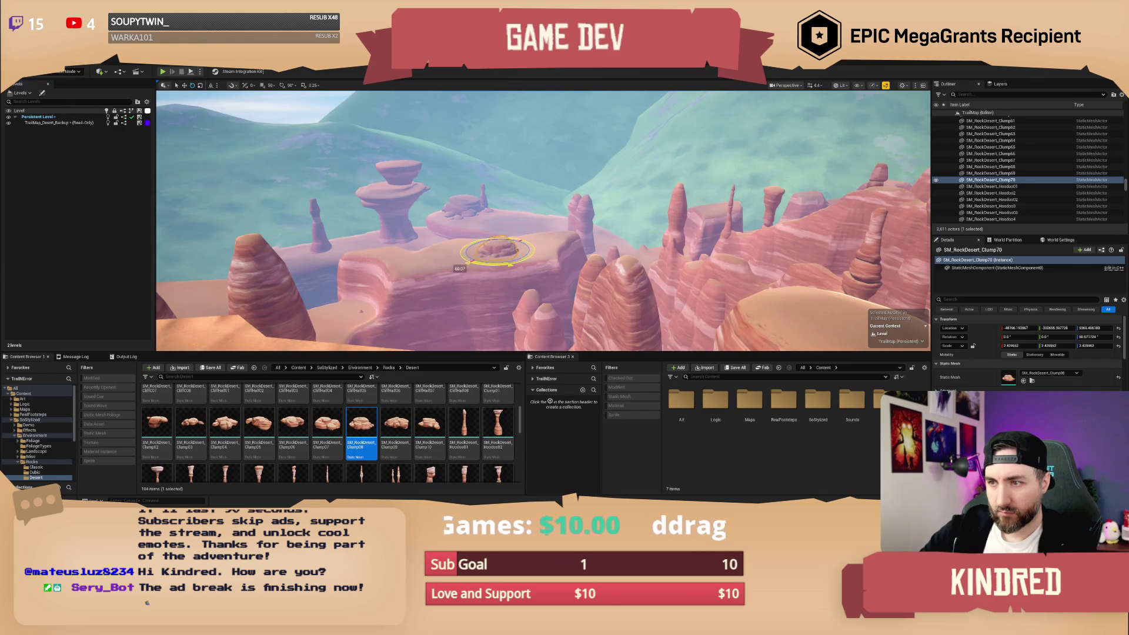
key(w)
key(Escape)
drag(577, 244, 608, 224)
mouse_move(430, 422)
mouse_down()
mouse_move(663, 241)
mouse_move(606, 232)
mouse_move(617, 206)
mouse_move(558, 219)
mouse_up()
key(Escape)
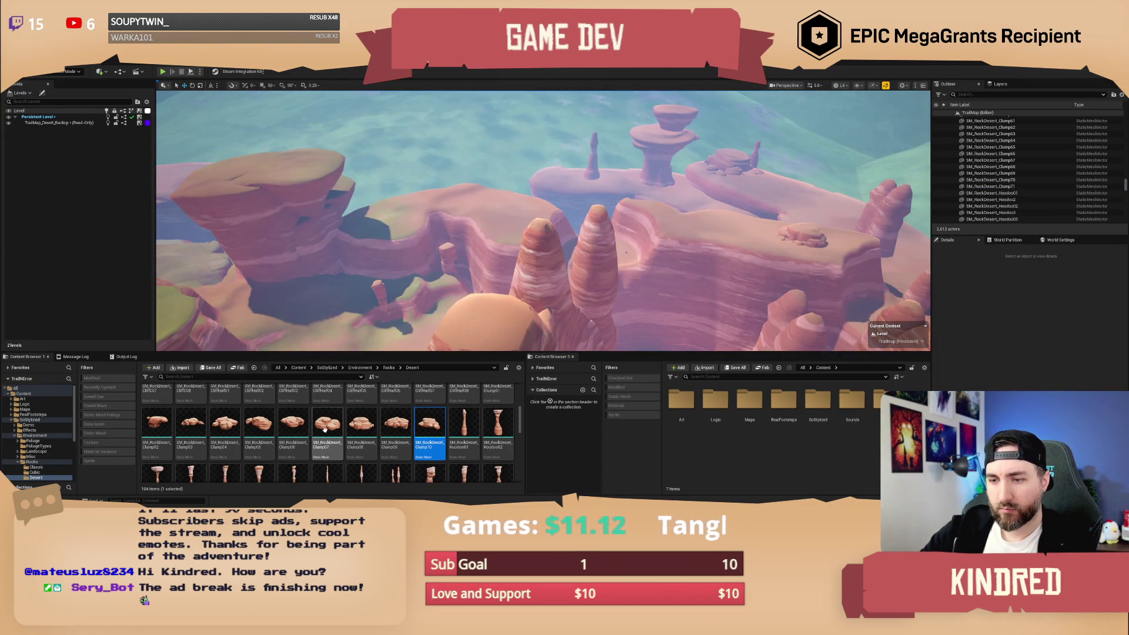
drag(504, 202, 504, 211)
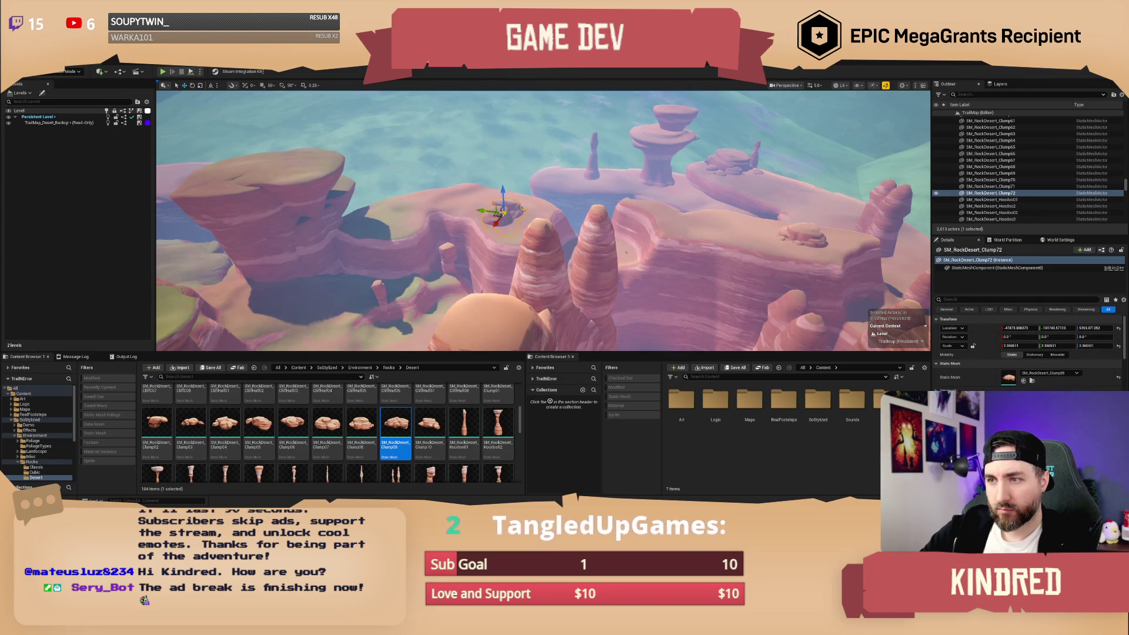
key(Escape)
mouse_move(500, 210)
mouse_down()
mouse_move(470, 220)
mouse_move(580, 238)
mouse_up()
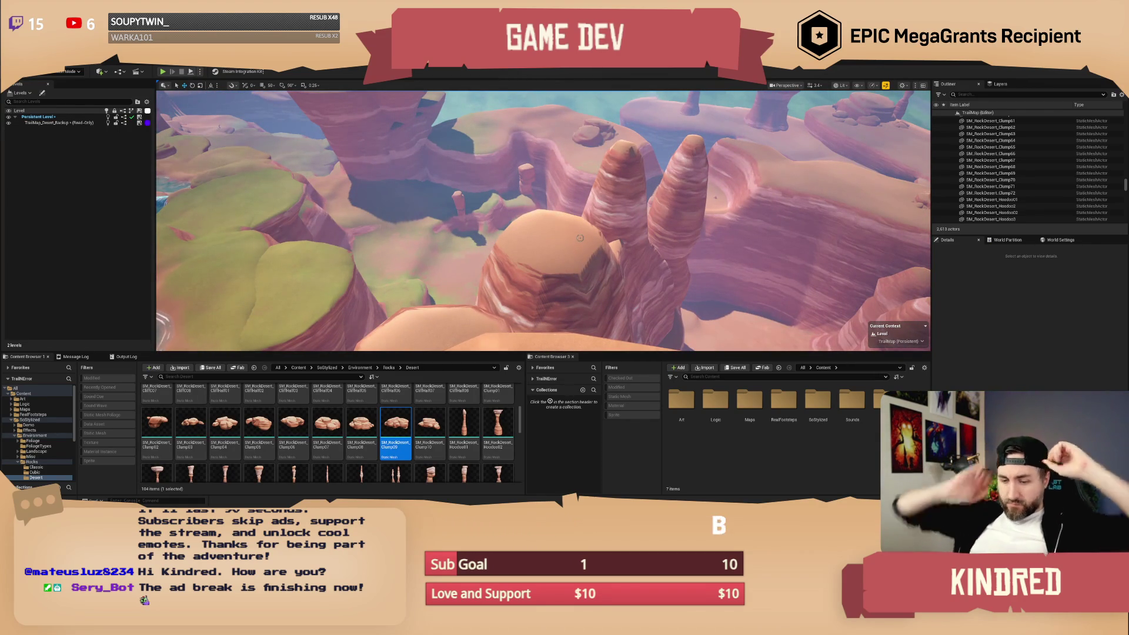
mouse_move(614, 266)
mouse_down()
mouse_move(459, 232)
mouse_move(432, 253)
mouse_up()
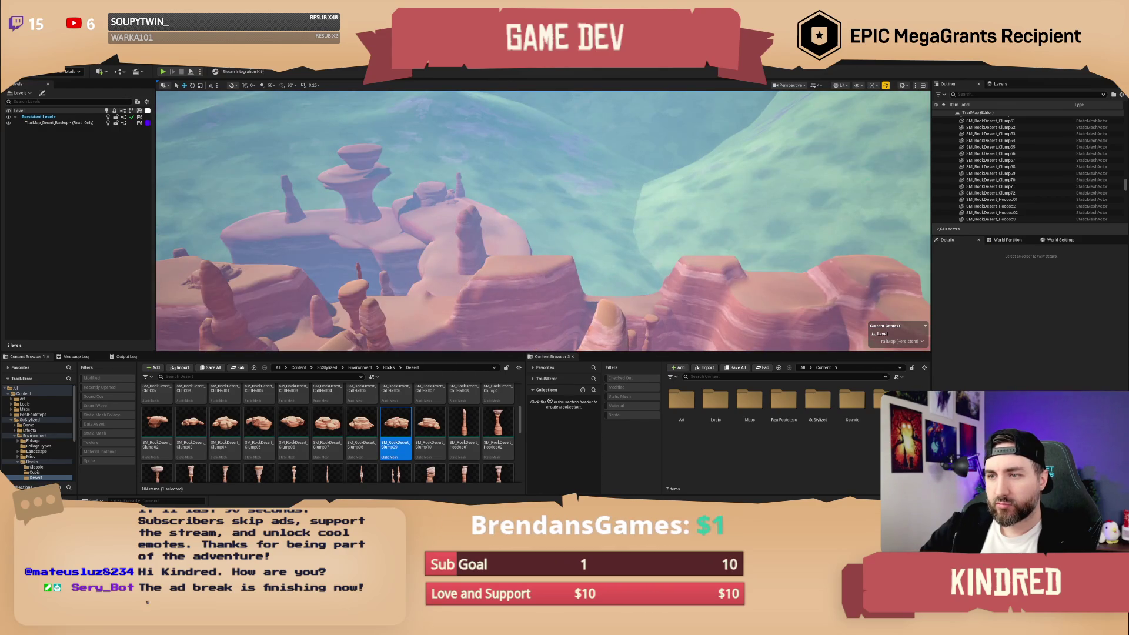
Select the six ledge rocks, Alt-duplicate them to the right, and rotate the copy about 34°.
click(496, 229)
ctrl+click(398, 204)
ctrl+click(329, 235)
ctrl+click(291, 197)
ctrl+click(307, 225)
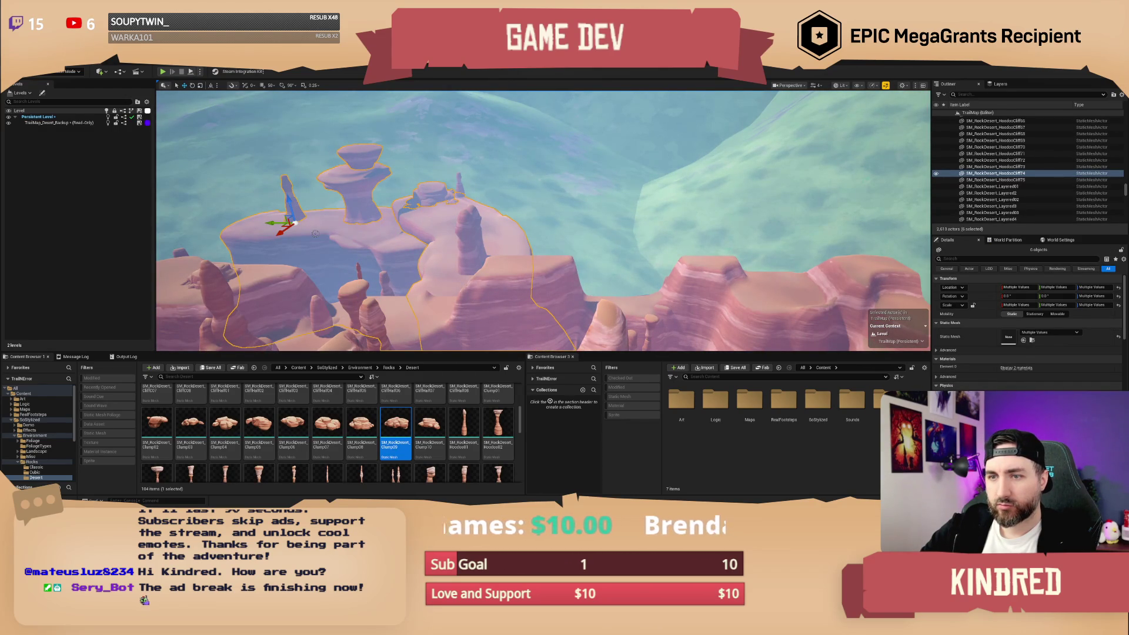
ctrl+click(344, 318)
mouse_move(362, 304)
alt+mouse_down()
mouse_move(376, 315)
mouse_move(542, 315)
mouse_move(726, 336)
alt+mouse_up()
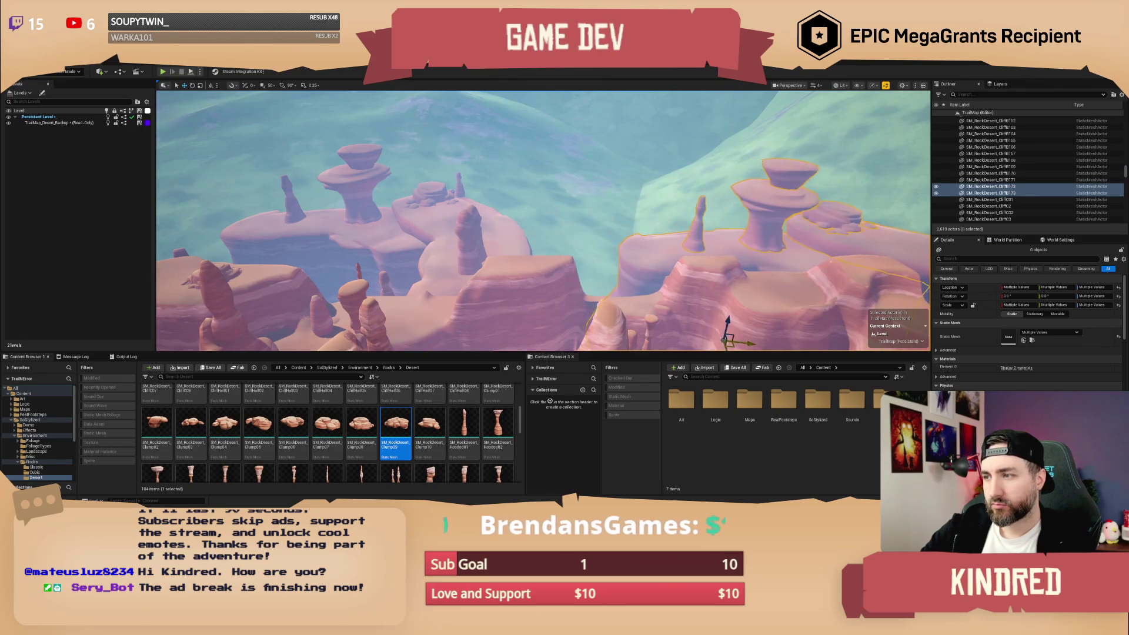
key(f)
mouse_move(499, 272)
mouse_down()
mouse_move(553, 272)
mouse_move(522, 265)
mouse_move(553, 296)
mouse_move(531, 245)
mouse_move(517, 245)
mouse_move(569, 288)
mouse_move(545, 342)
mouse_up()
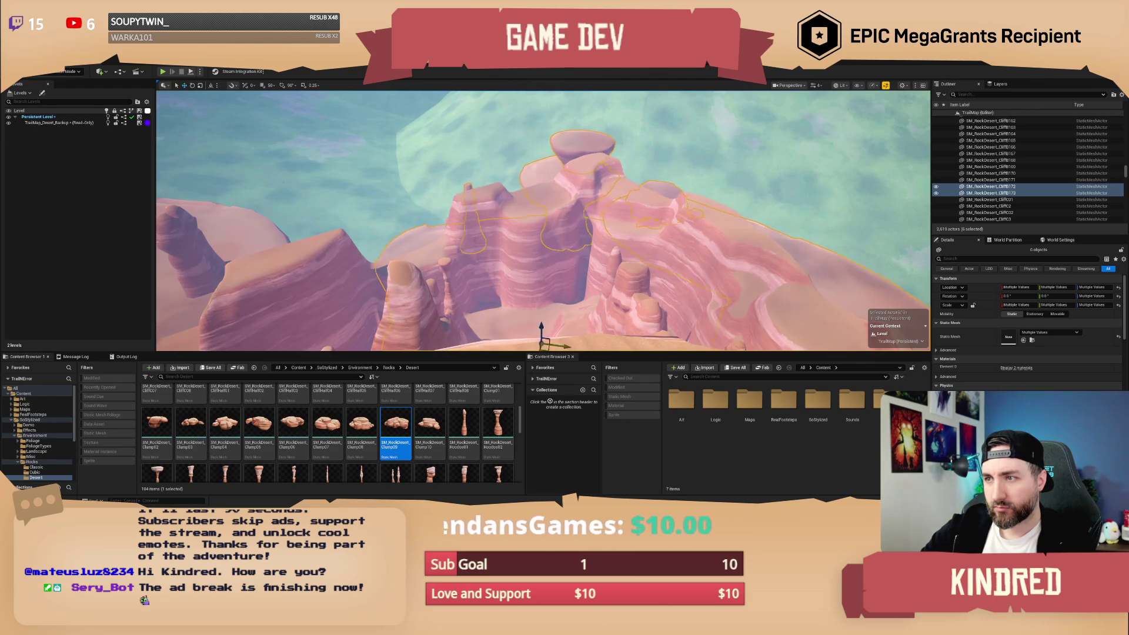
Orbit around the copied rock formation to inspect it, then clear the selection.
key(f)
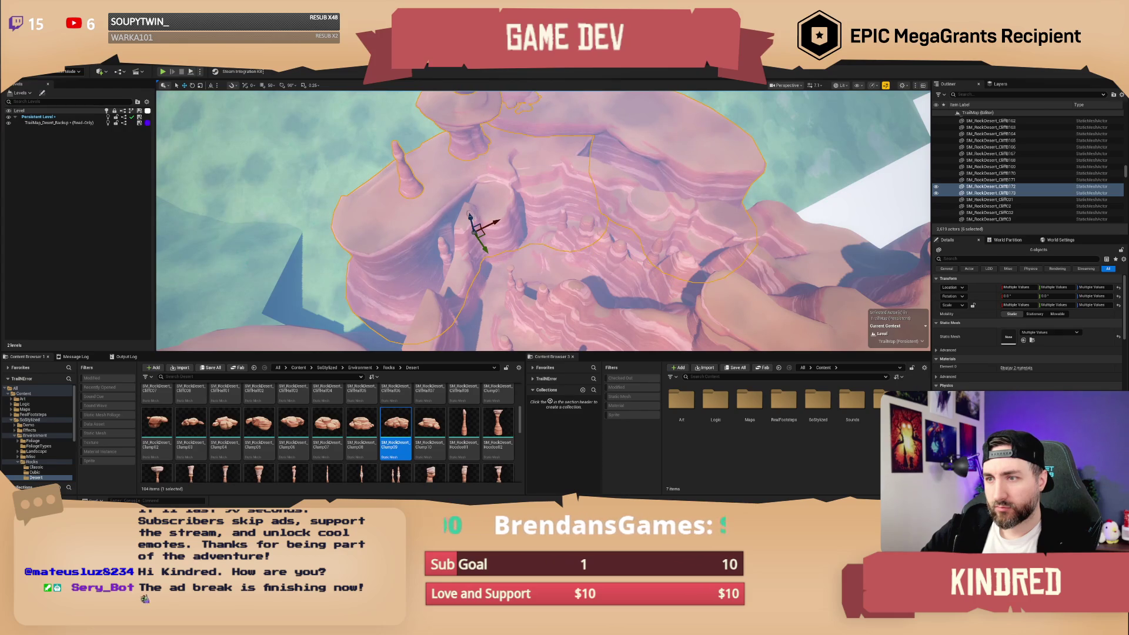
drag(617, 225, 618, 225)
key(Escape)
scroll(617, 225, up, 2)
scroll(617, 225, up, 1)
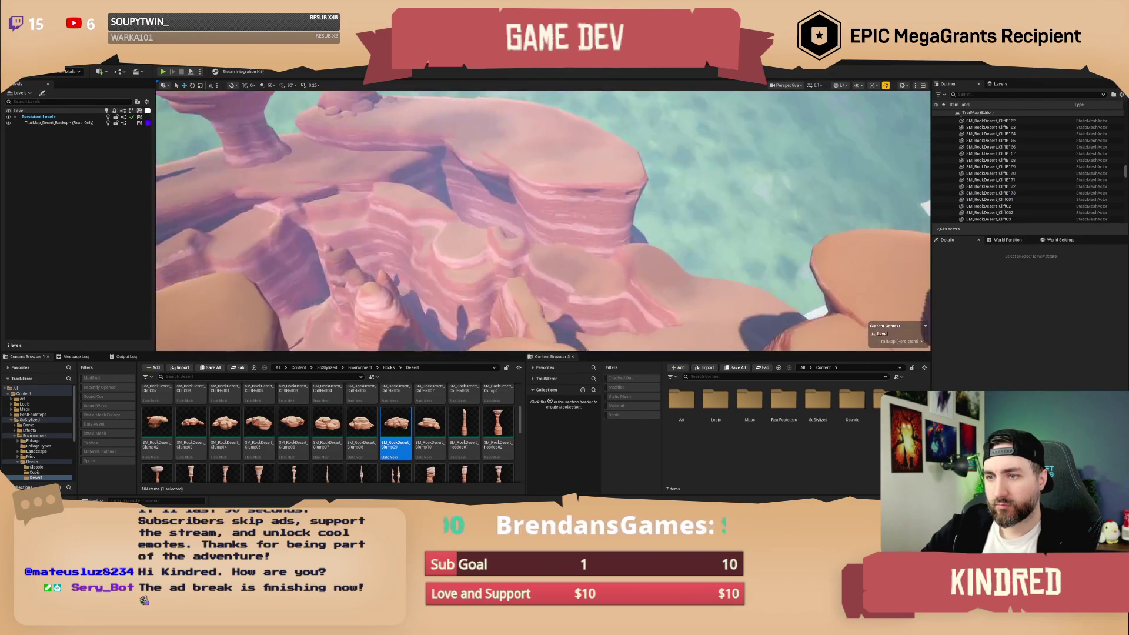
drag(334, 257, 334, 257)
Duplicate the mesa hoodoo onto the upper mesa and snap it down to the surface.
click(386, 224)
drag(386, 224, 435, 343)
alt+drag(415, 305, 593, 194)
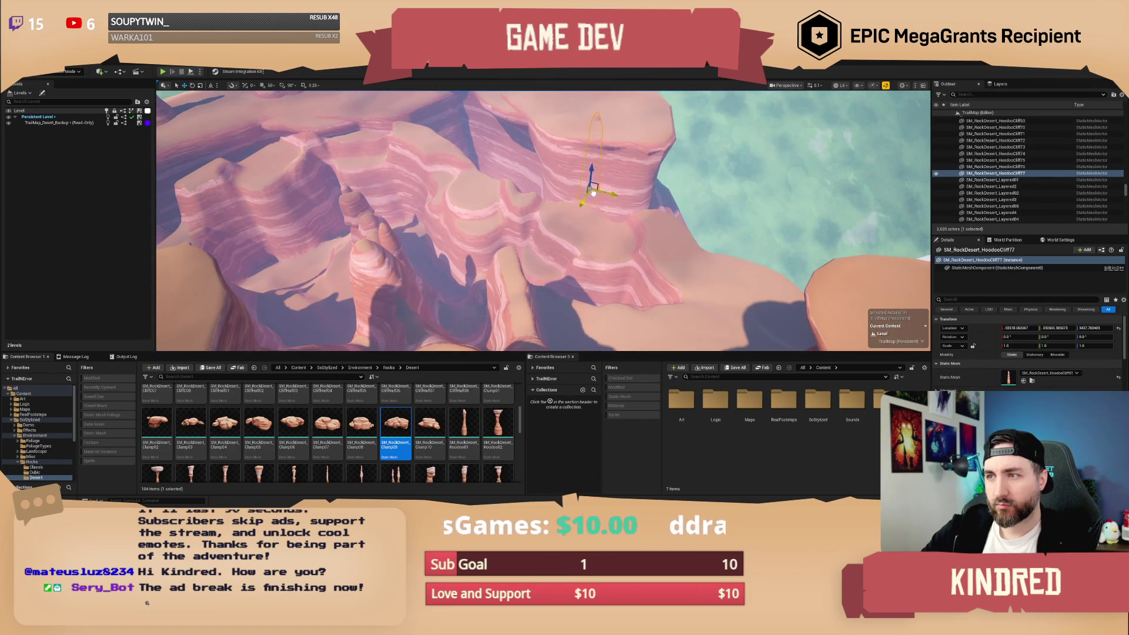
key(End)
key(f)
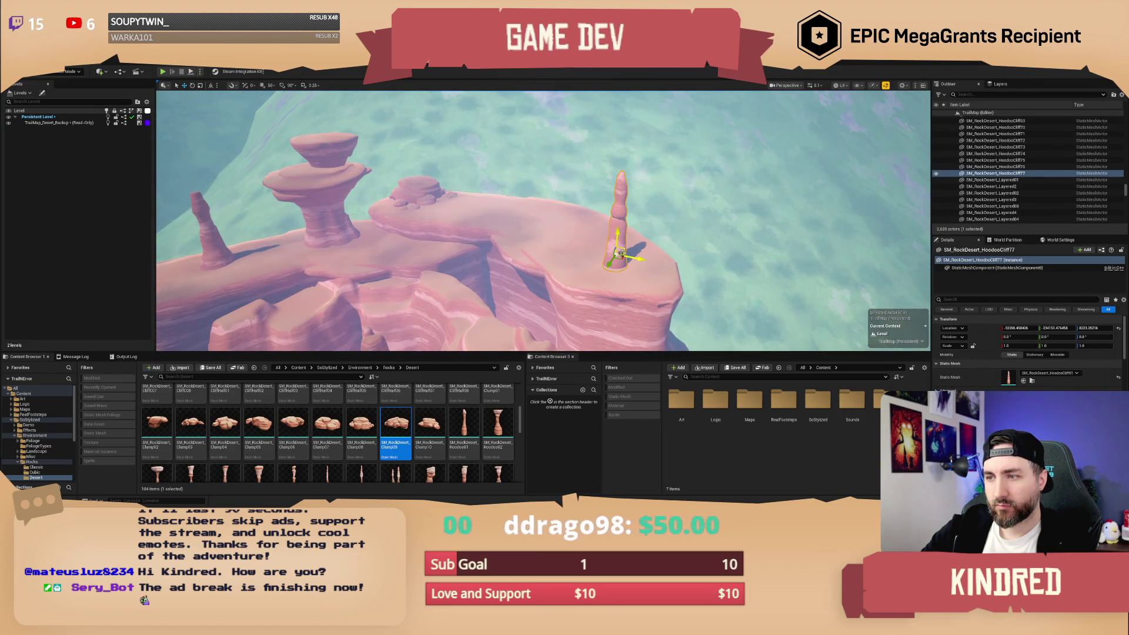
Rotate a copy of the hoodoo, then select both spires and delete them.
alt+drag(621, 252, 621, 257)
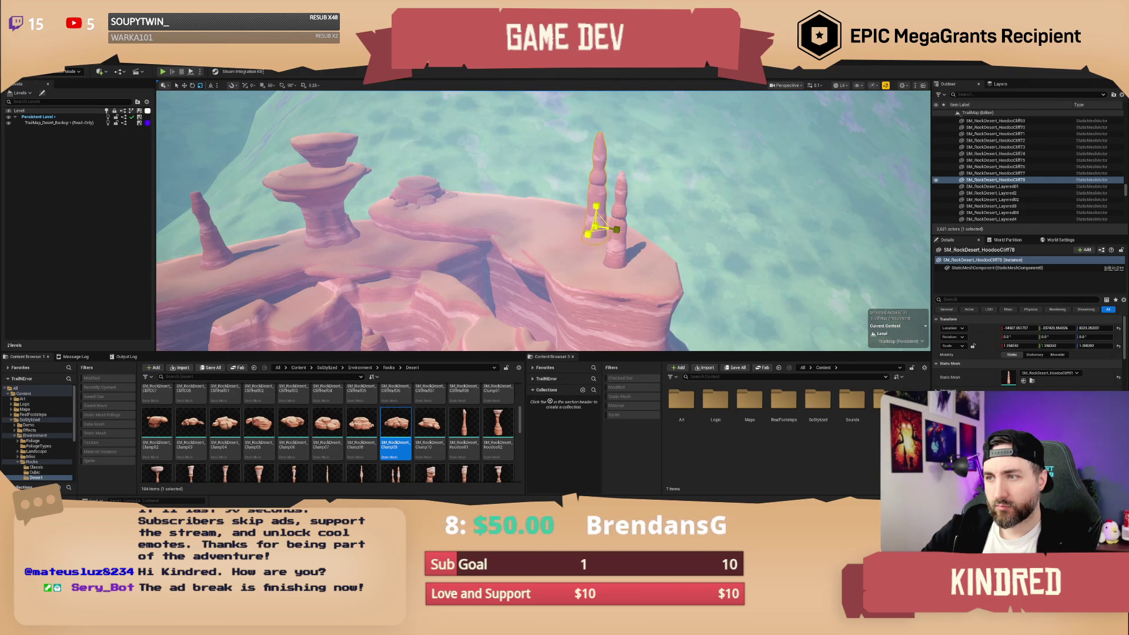
drag(632, 231, 632, 231)
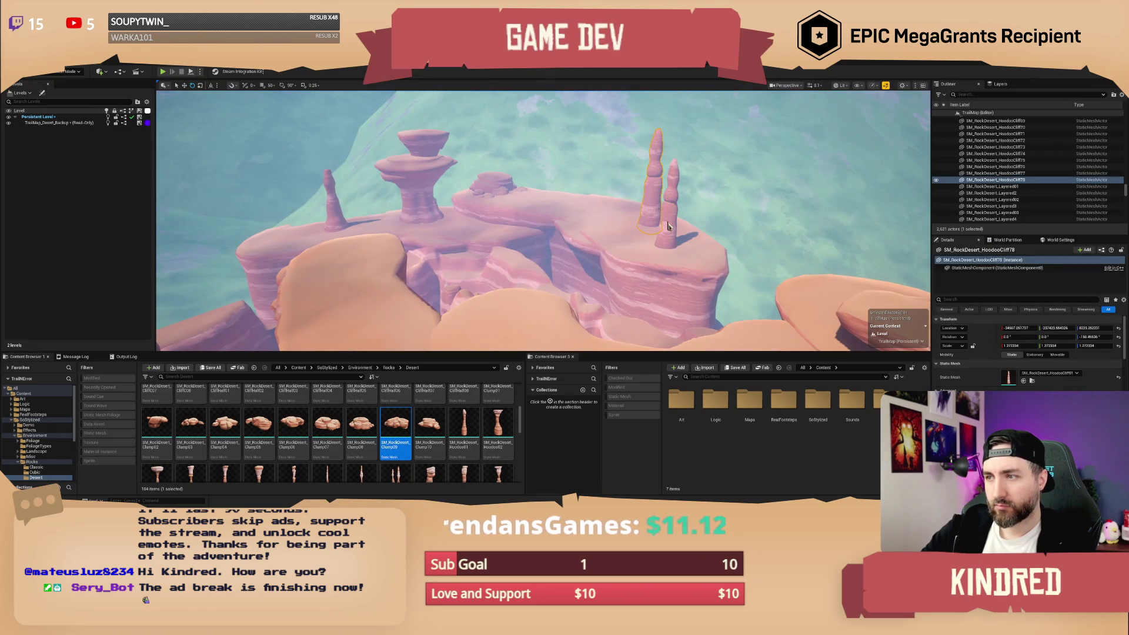
ctrl+click(668, 227)
key(Delete)
scroll(441, 445, down, 4)
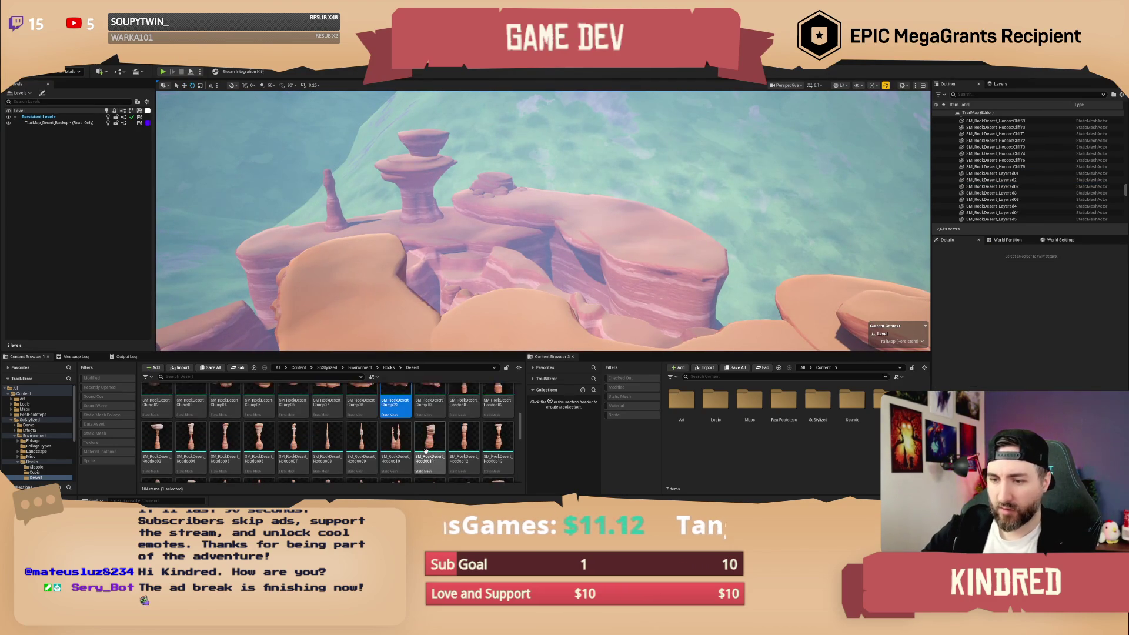
Place a CliffHalf08 test ledge on the plateau, then delete it.
scroll(441, 445, down, 2)
scroll(473, 452, up, 4)
scroll(429, 445, up, 4)
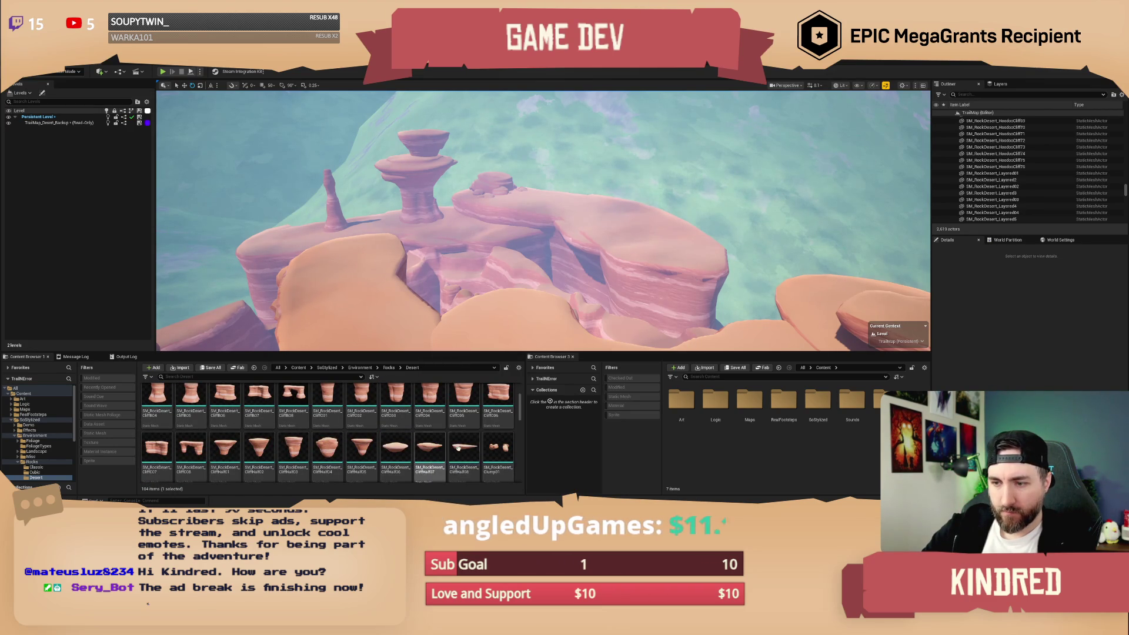
mouse_move(480, 429)
mouse_down()
mouse_move(664, 235)
mouse_move(680, 247)
mouse_move(562, 242)
mouse_move(582, 230)
mouse_move(553, 217)
mouse_up()
key(w)
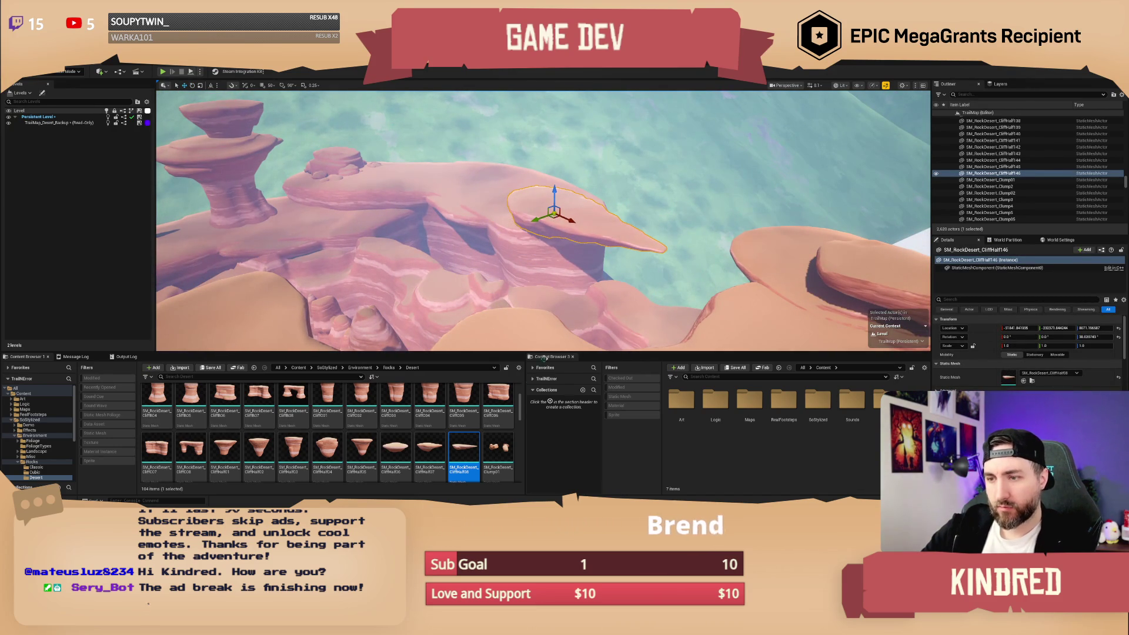
key(Delete)
Place CliffHalf07 and CliffHalf06 ledge slabs jutting from the canyon plateau.
mouse_move(432, 445)
mouse_down()
mouse_move(547, 276)
mouse_move(576, 202)
mouse_move(565, 213)
mouse_move(529, 197)
mouse_up()
mouse_move(396, 446)
mouse_down()
mouse_move(417, 146)
mouse_move(412, 182)
mouse_up()
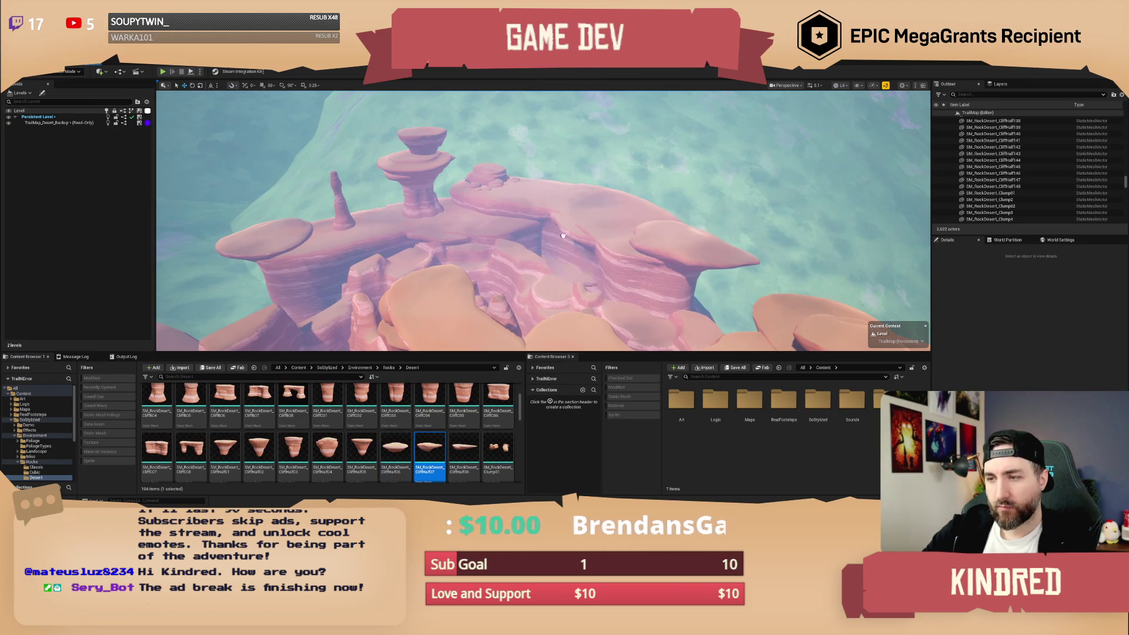
click(567, 176)
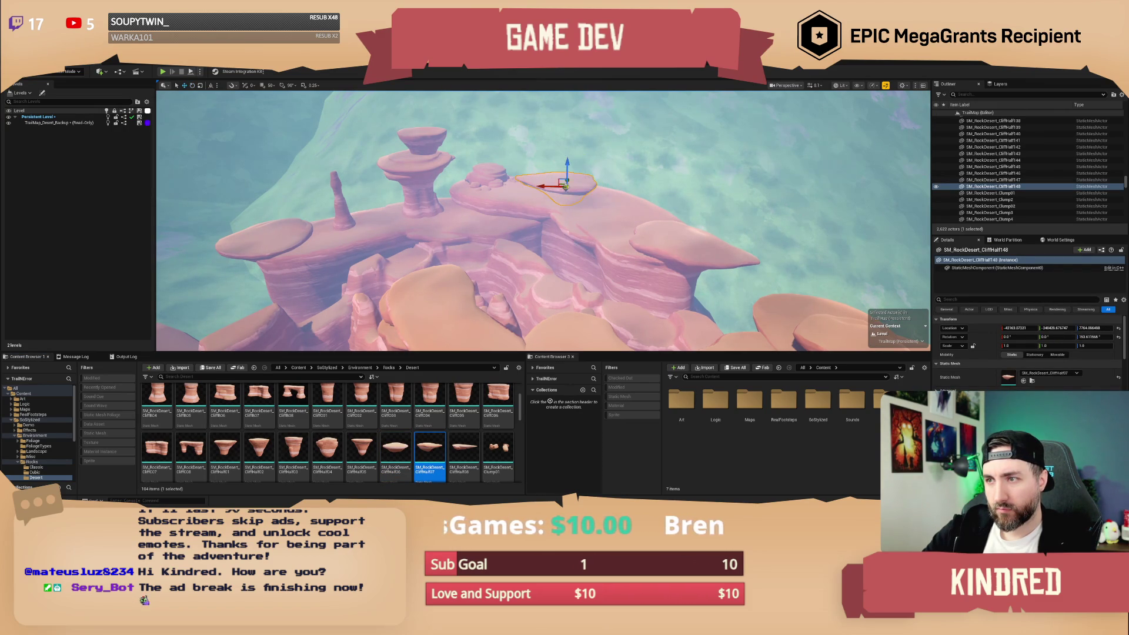
key(Escape)
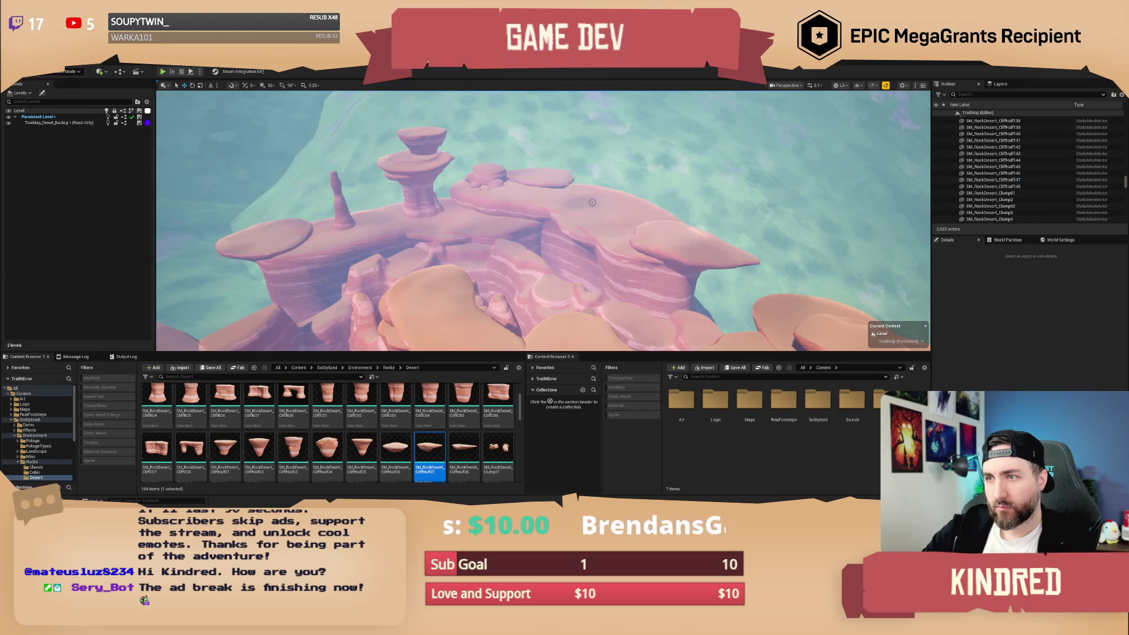
scroll(543, 221, up, 2)
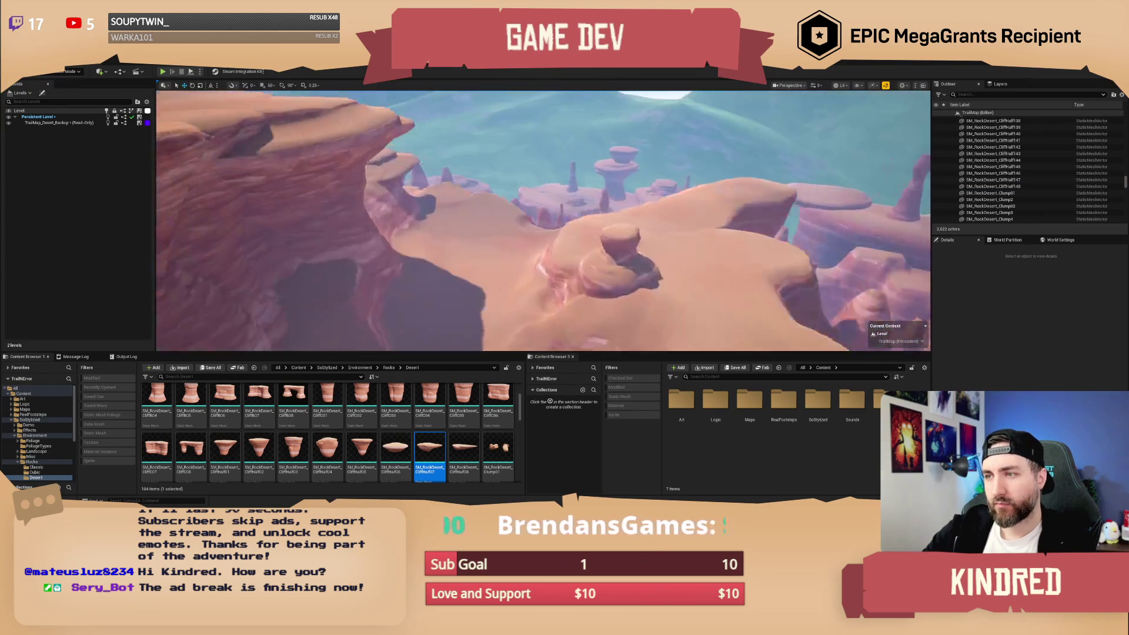
Zoom out to a whole-map overview and select one of the surrounding mountains.
scroll(543, 221, up, 2)
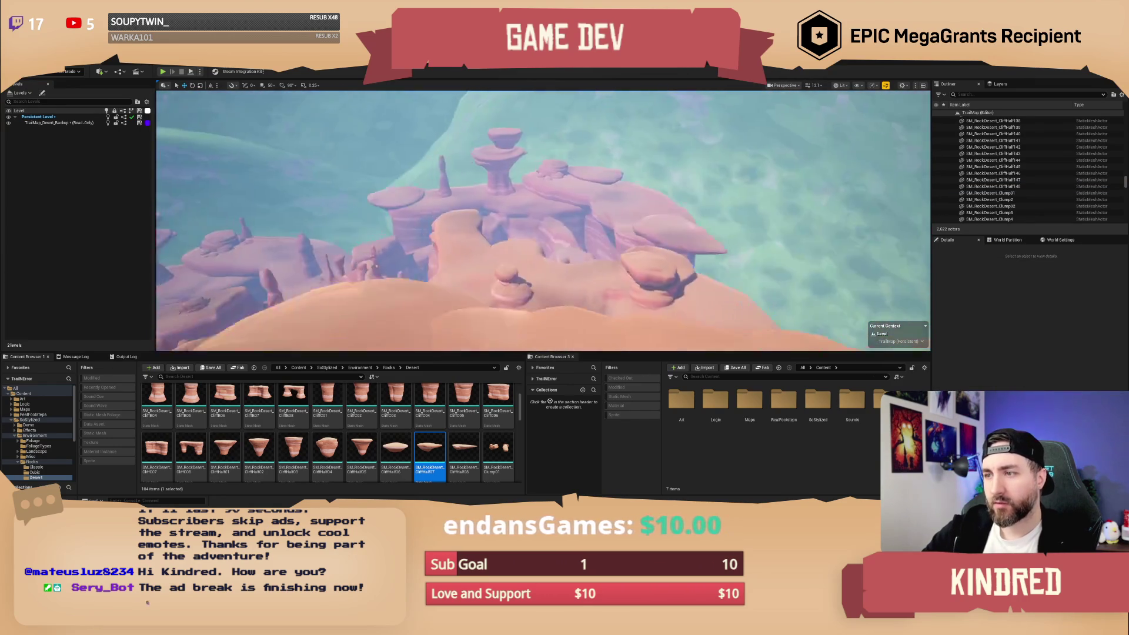
scroll(544, 221, down, 3)
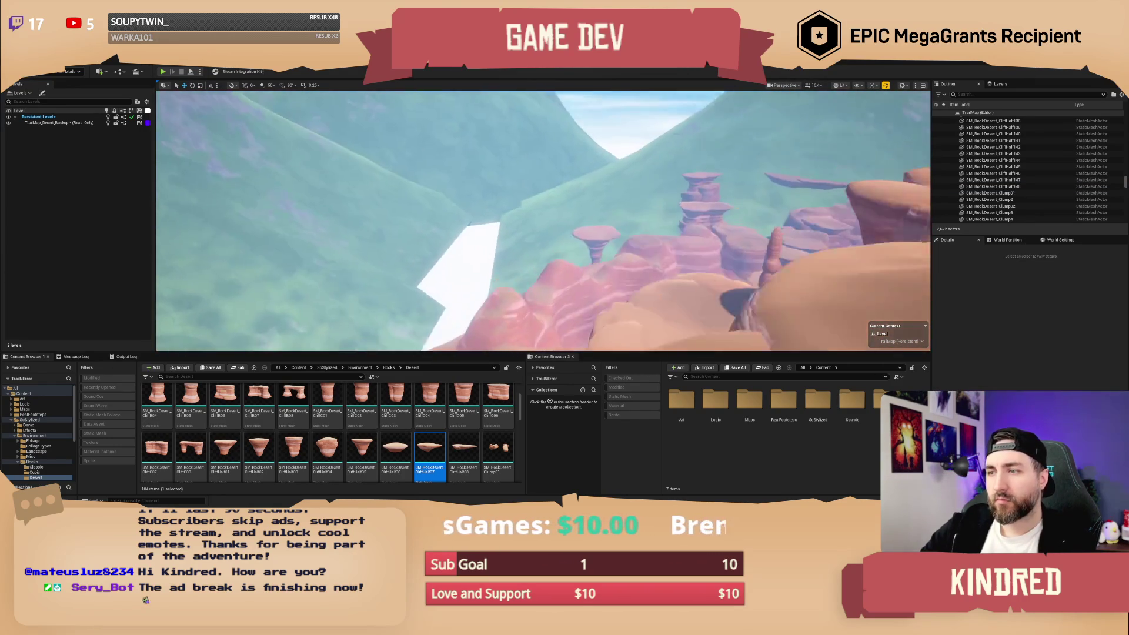
scroll(544, 221, down, 2)
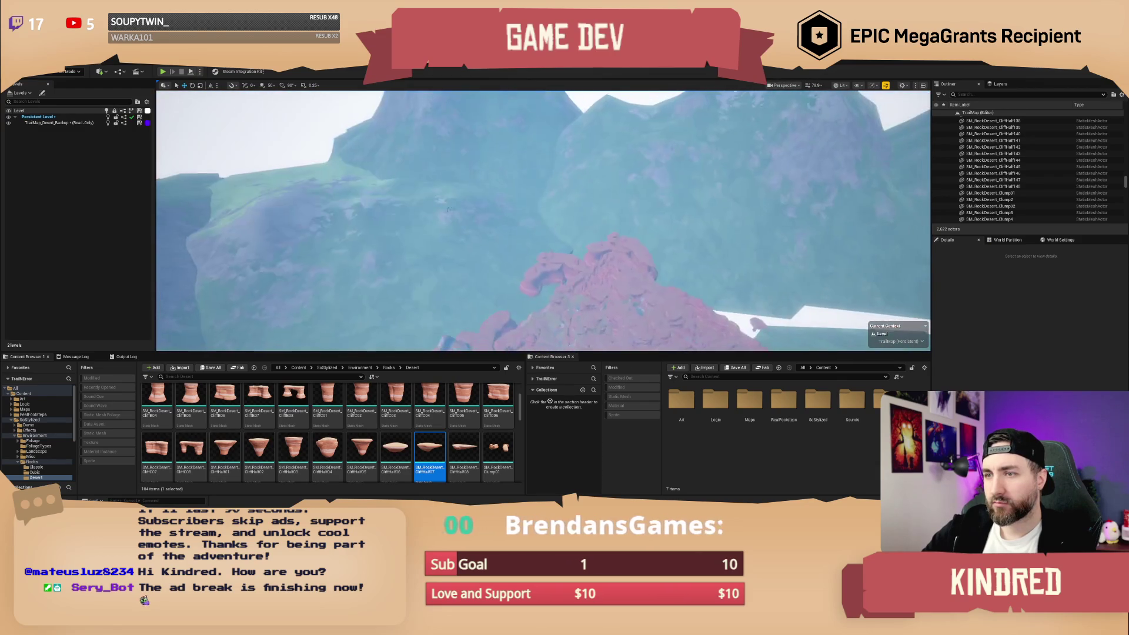
click(407, 259)
drag(407, 258, 444, 294)
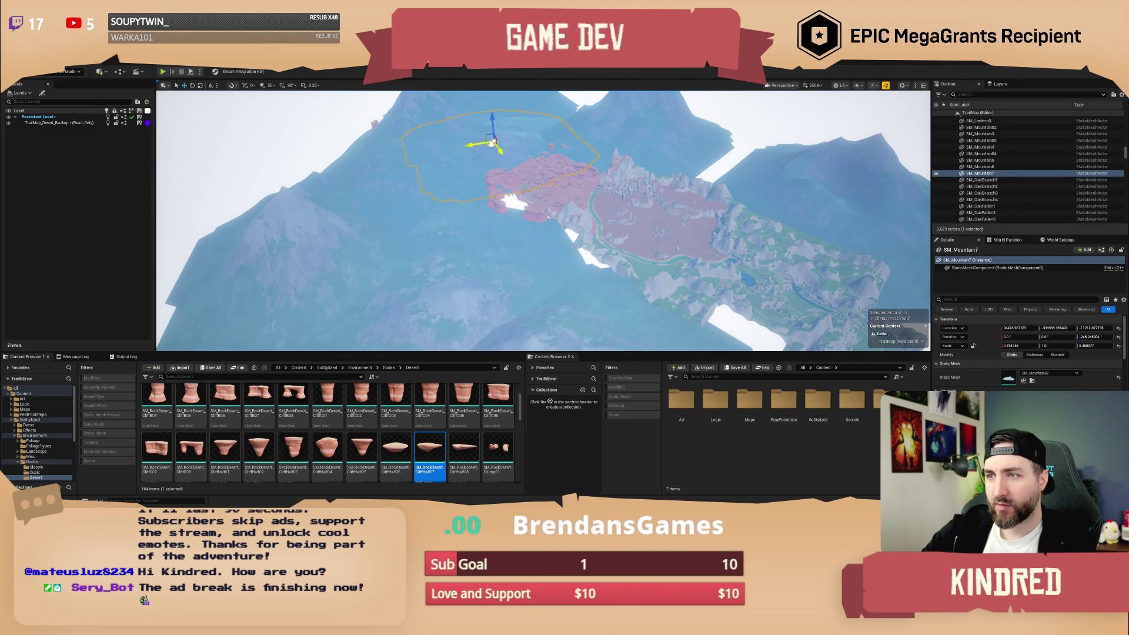
Raise SM_Mountain7 along Z and view it from the side.
mouse_move(444, 294)
mouse_down()
mouse_move(444, 280)
mouse_move(489, 292)
mouse_up()
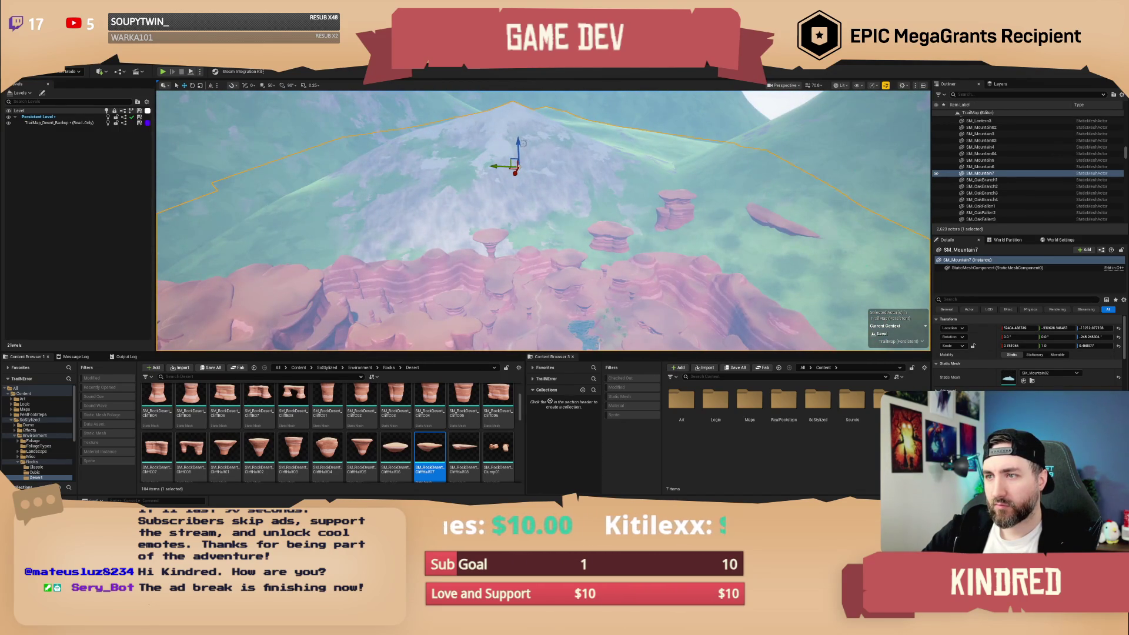
drag(519, 143, 510, 135)
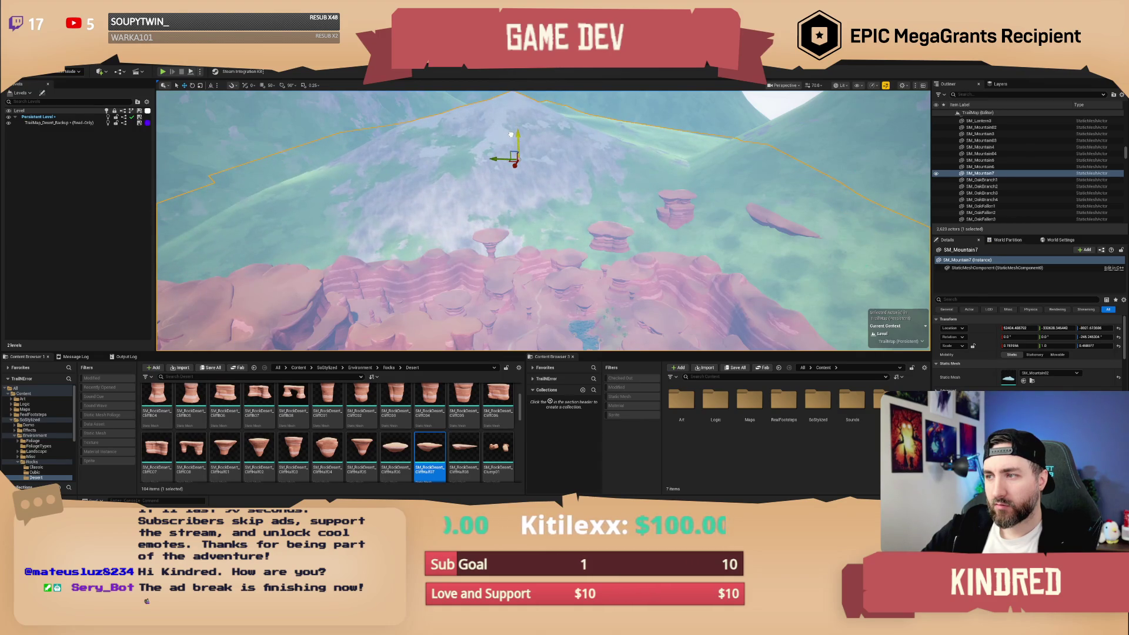
drag(751, 216, 784, 223)
click(761, 216)
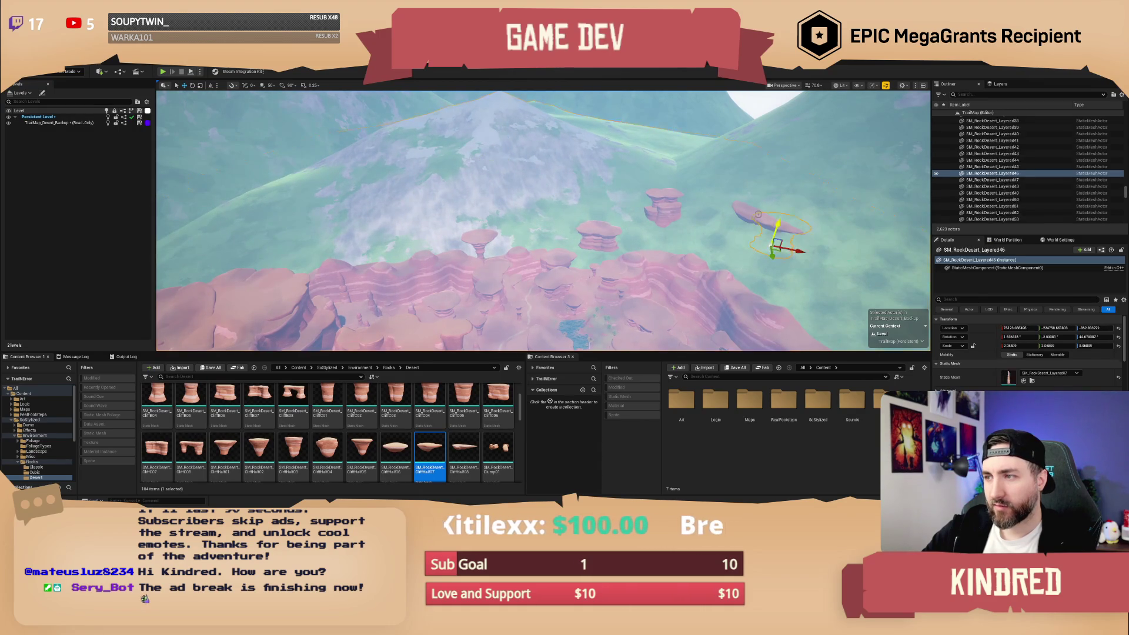
drag(676, 220, 676, 233)
click(713, 209)
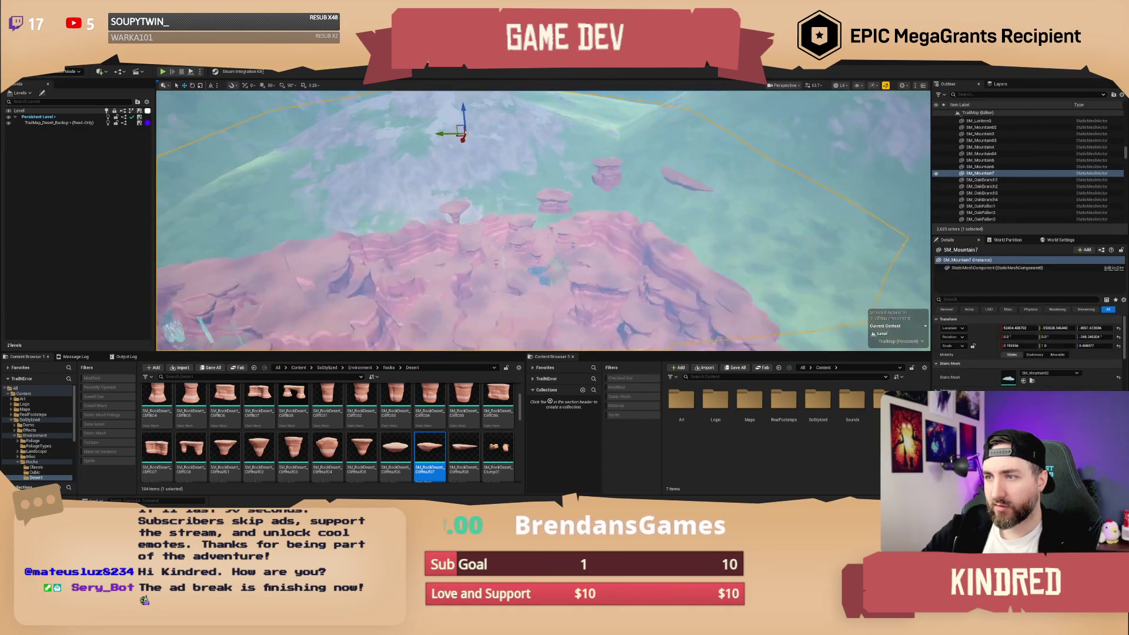
drag(713, 209, 480, 230)
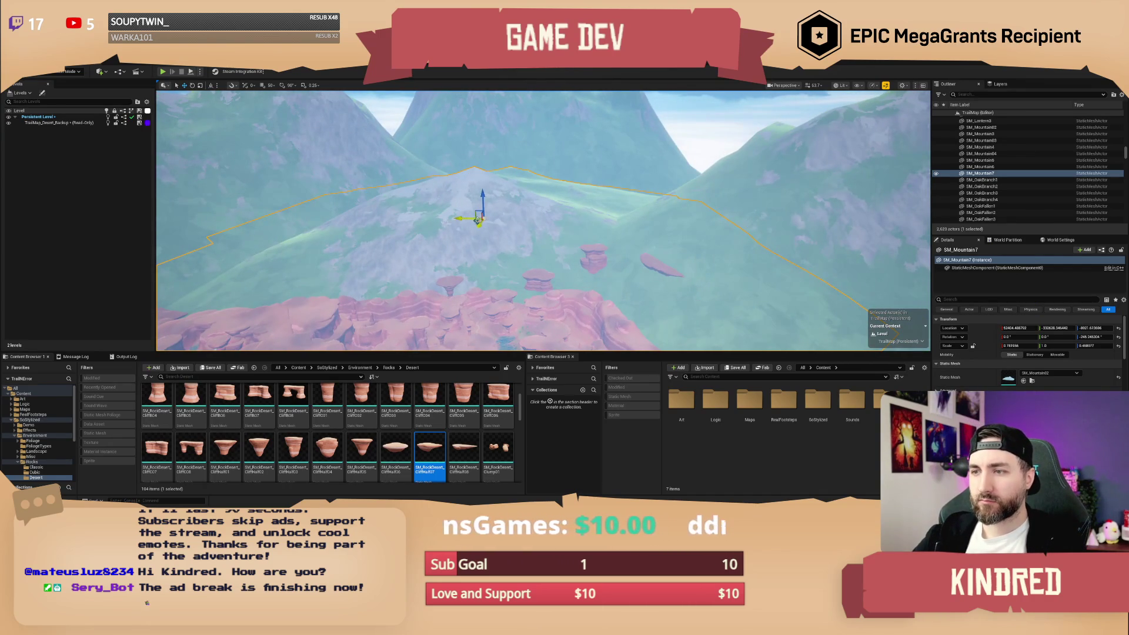
Check the mountain from ground level, undo four recent changes, and select two cliff rock pieces.
mouse_move(521, 195)
mouse_down()
mouse_move(521, 225)
mouse_move(520, 193)
mouse_move(520, 203)
mouse_up()
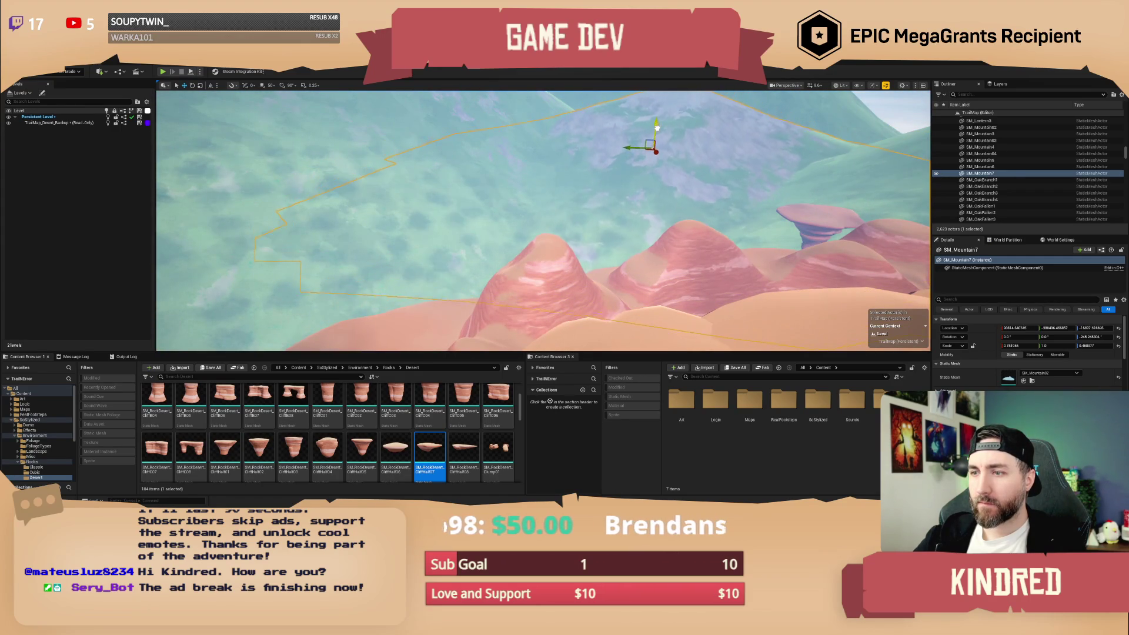
mouse_move(659, 130)
mouse_down()
mouse_move(659, 189)
mouse_move(635, 196)
mouse_up()
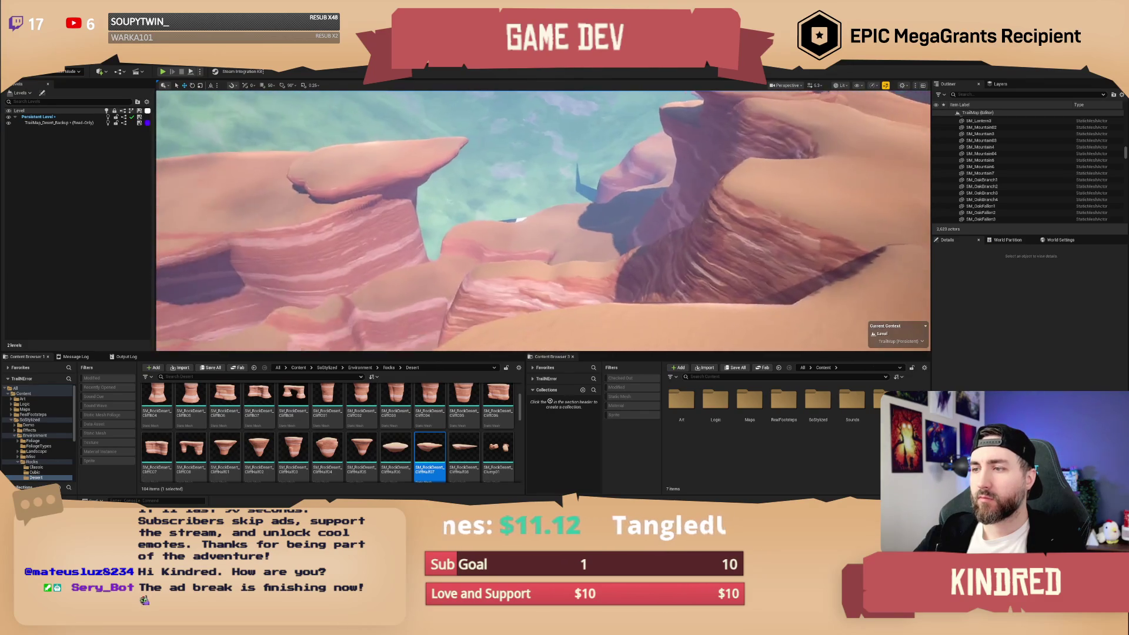
drag(635, 197, 629, 199)
key(ctrl+z)
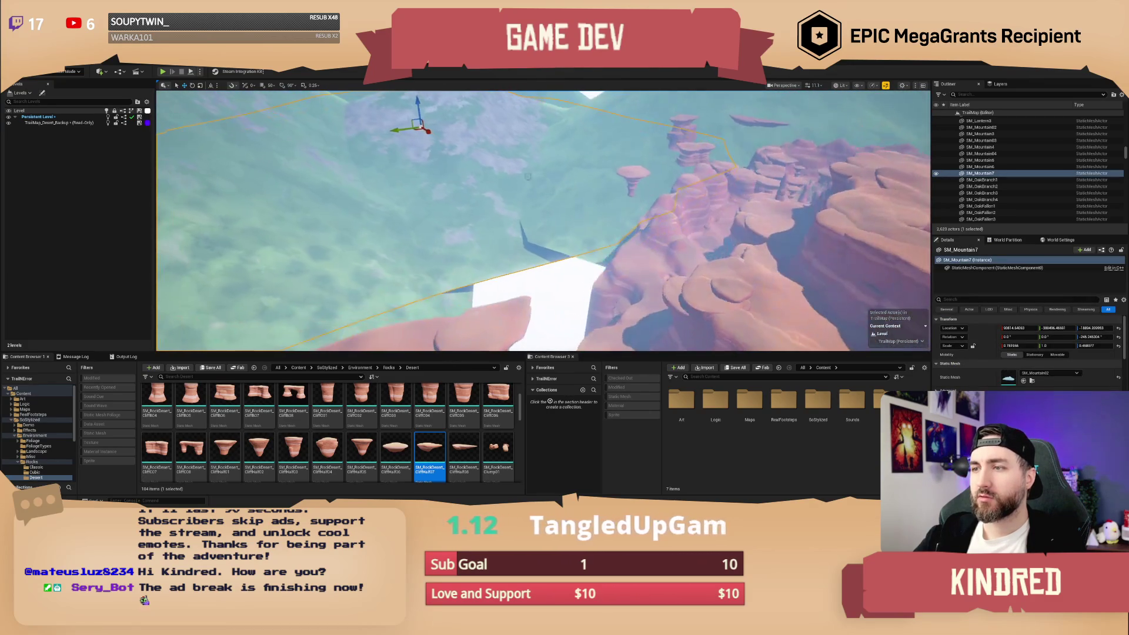
key(ctrl+z)
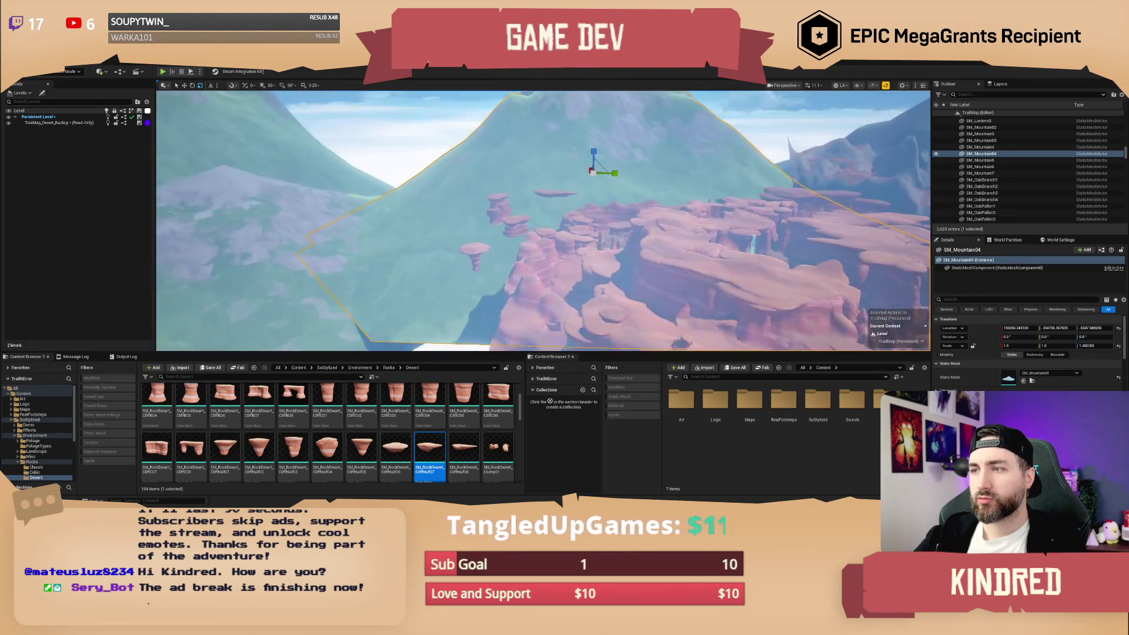
key(ctrl+z)
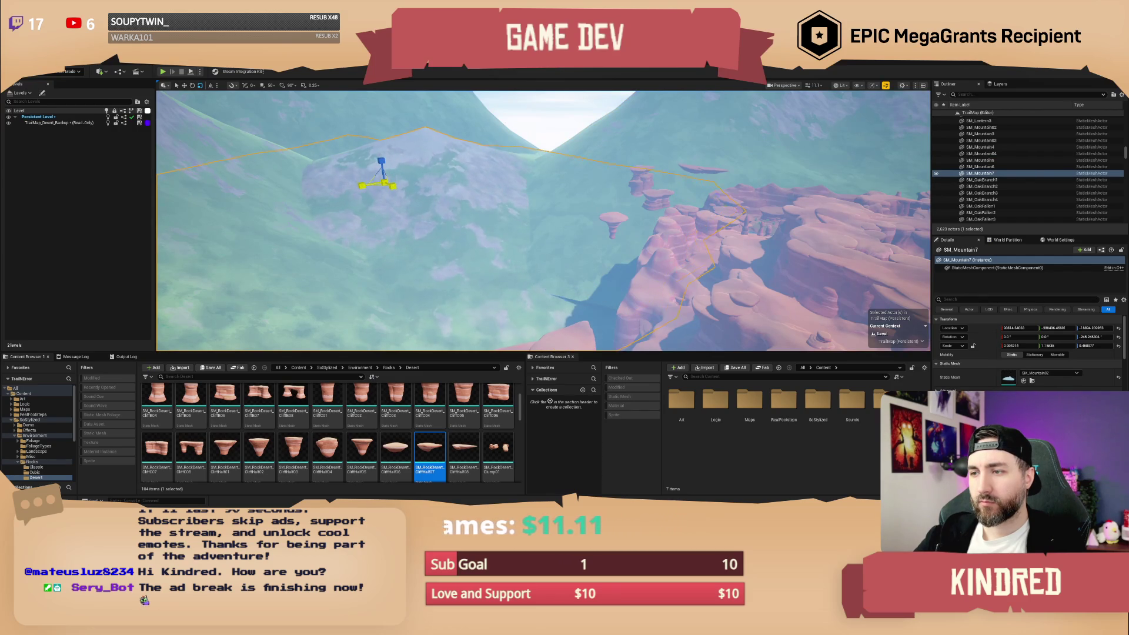
key(ctrl+z)
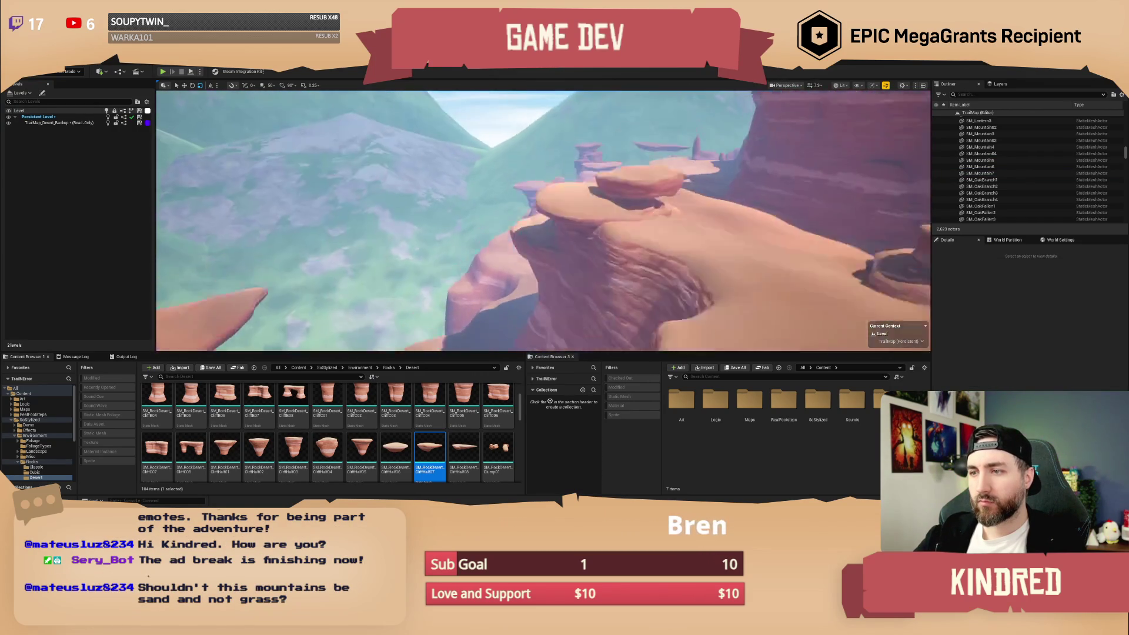
scroll(543, 221, up, 5)
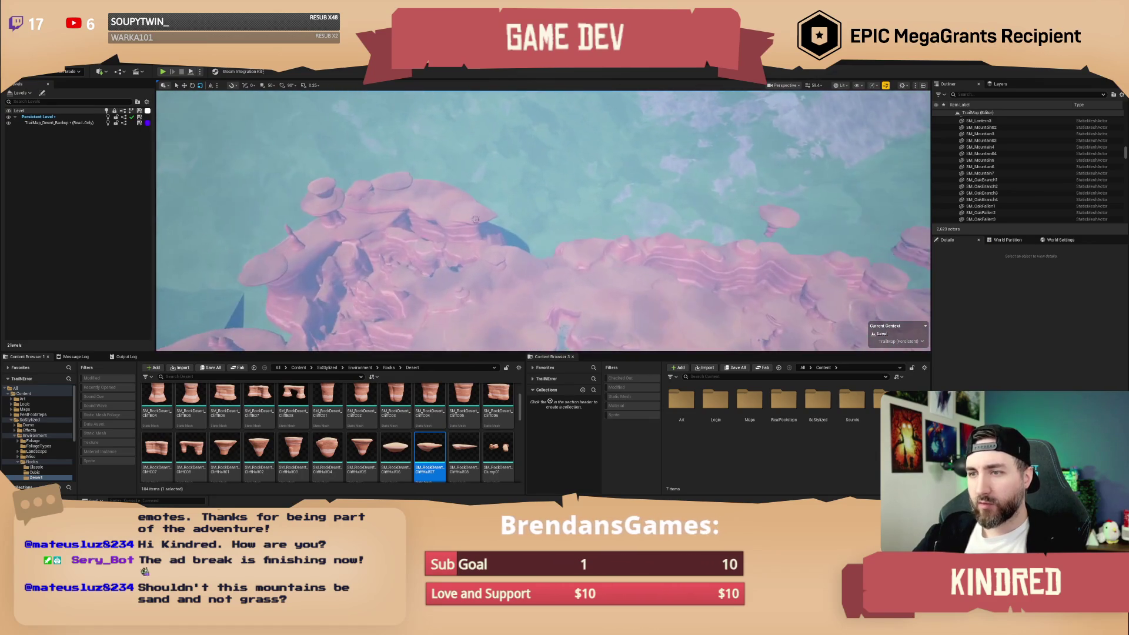
click(377, 244)
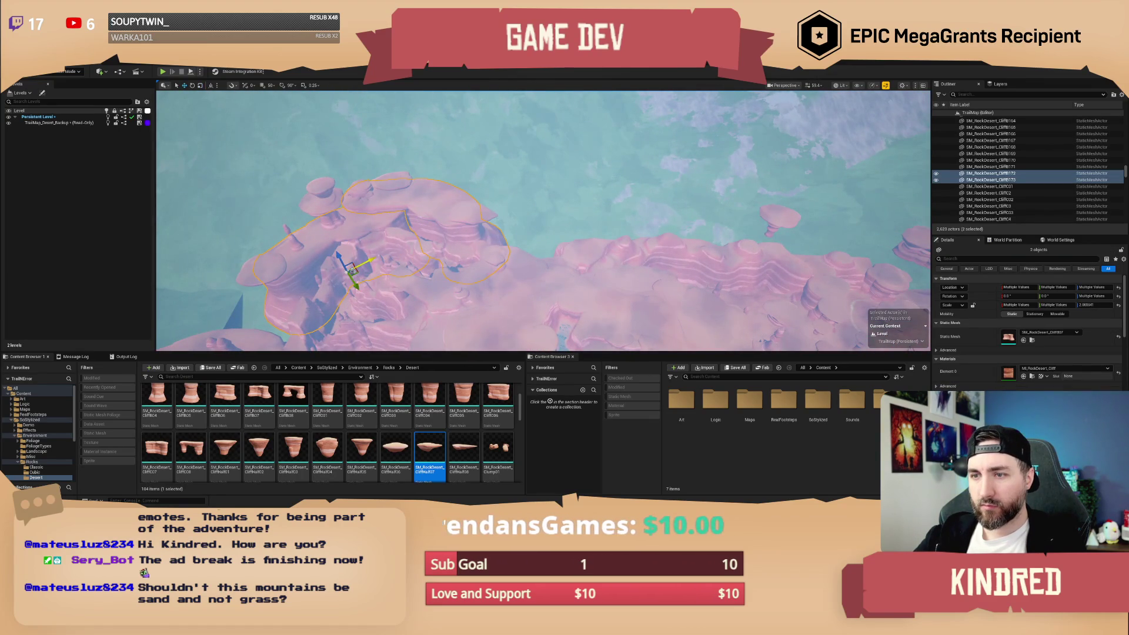
Alt-drag copies of the two CliffB cliff rocks and shift them to the left.
drag(355, 274, 579, 252)
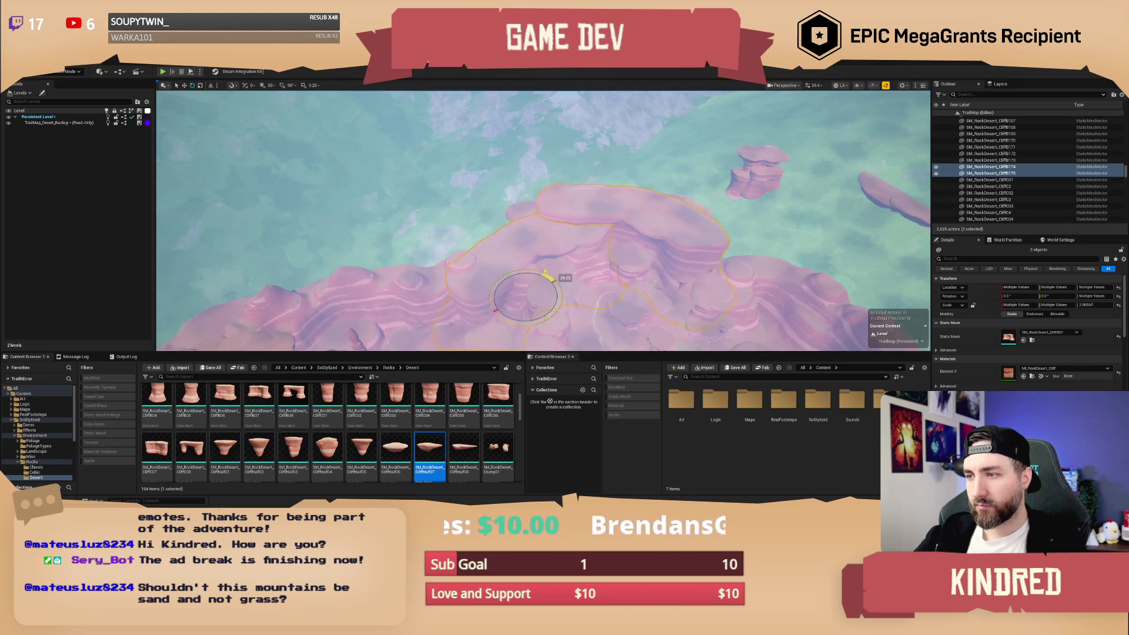
scroll(544, 220, down, 5)
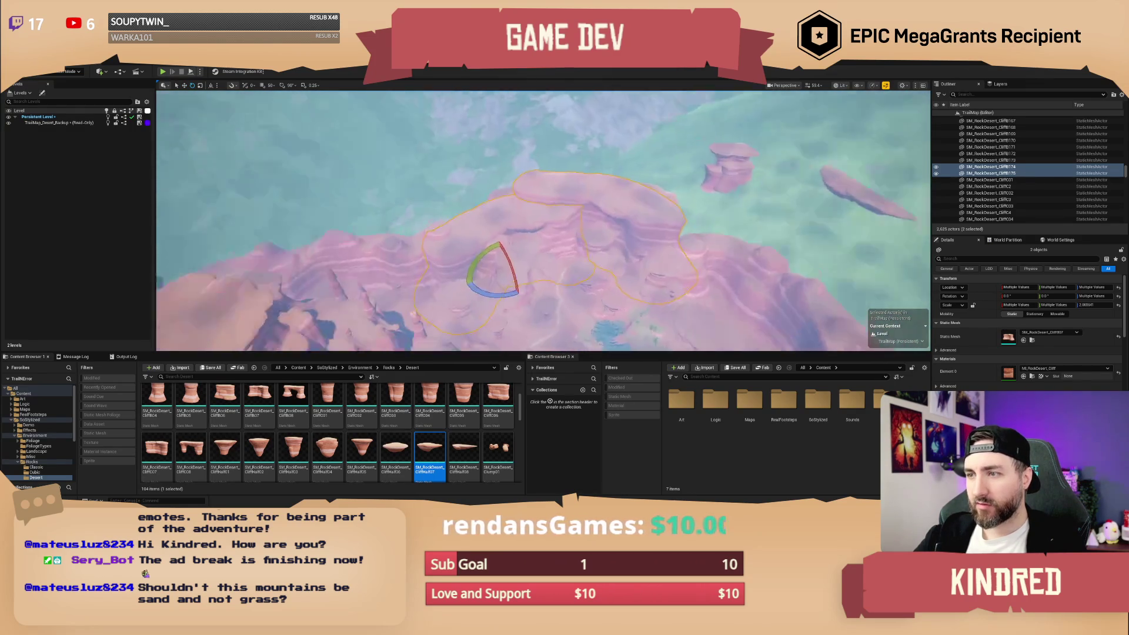
drag(613, 259, 453, 235)
Rotate the copied rock CliffB174 about 28° around its vertical axis.
key(e)
click(530, 191)
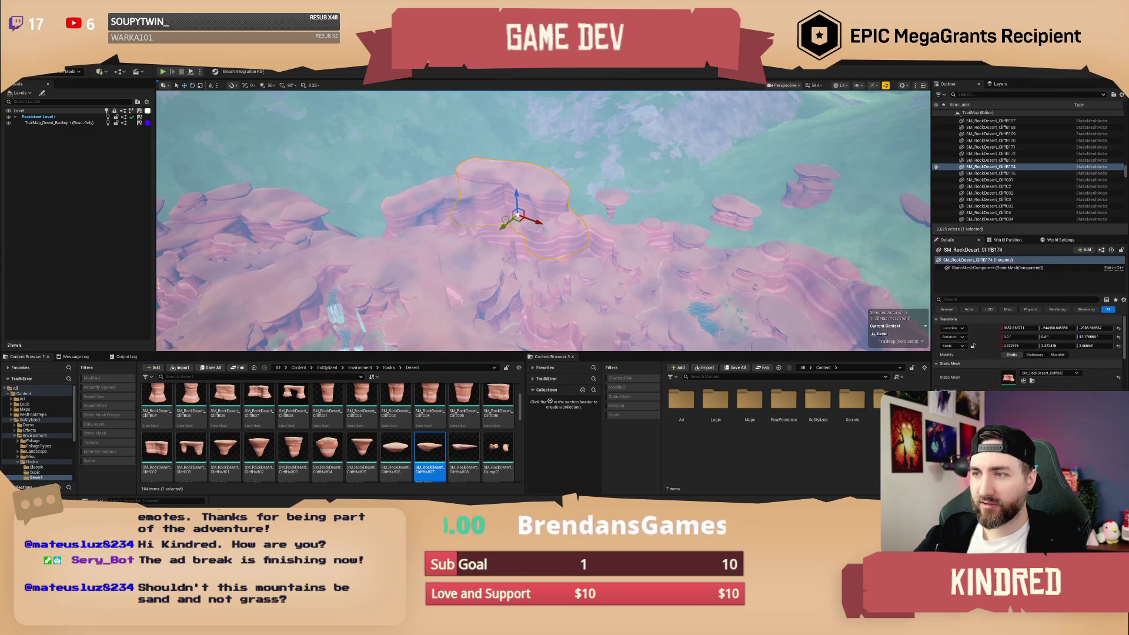
mouse_move(546, 228)
mouse_down()
mouse_move(472, 231)
mouse_move(549, 210)
mouse_up()
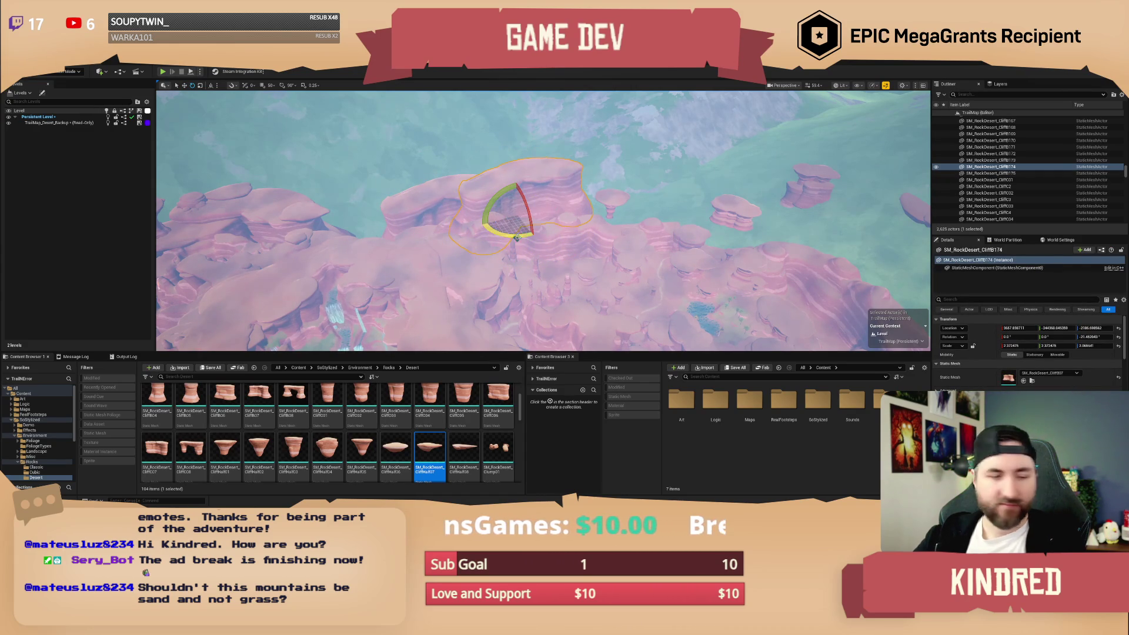
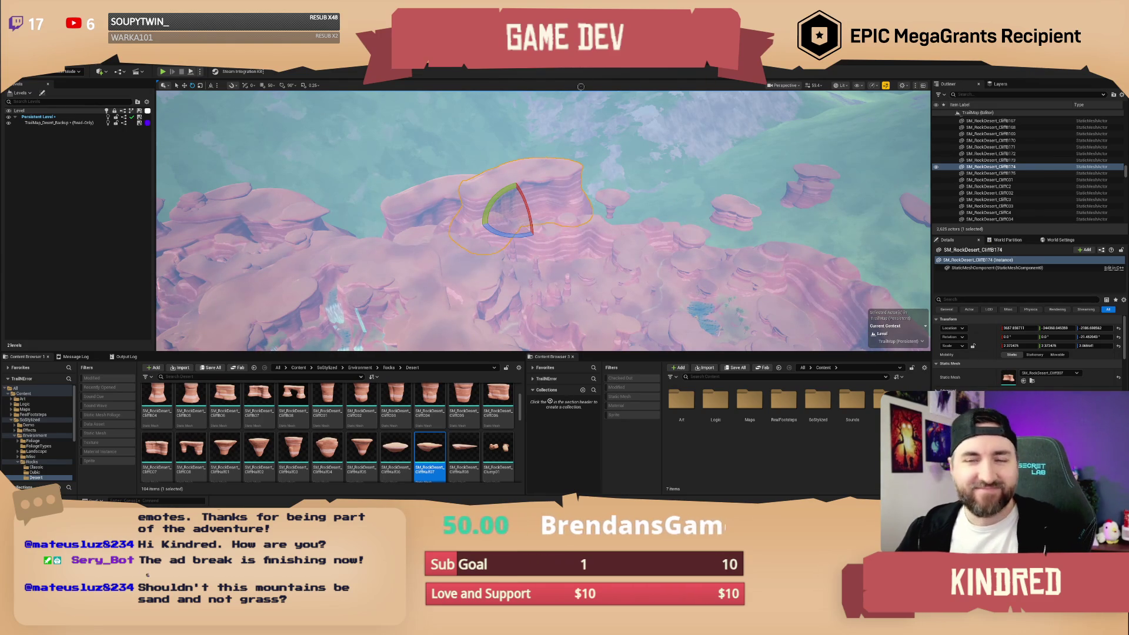
Rotate the cliff rock CliffB174 about its vertical axis, then select it alongside CliffB175.
scroll(587, 184, up, 3)
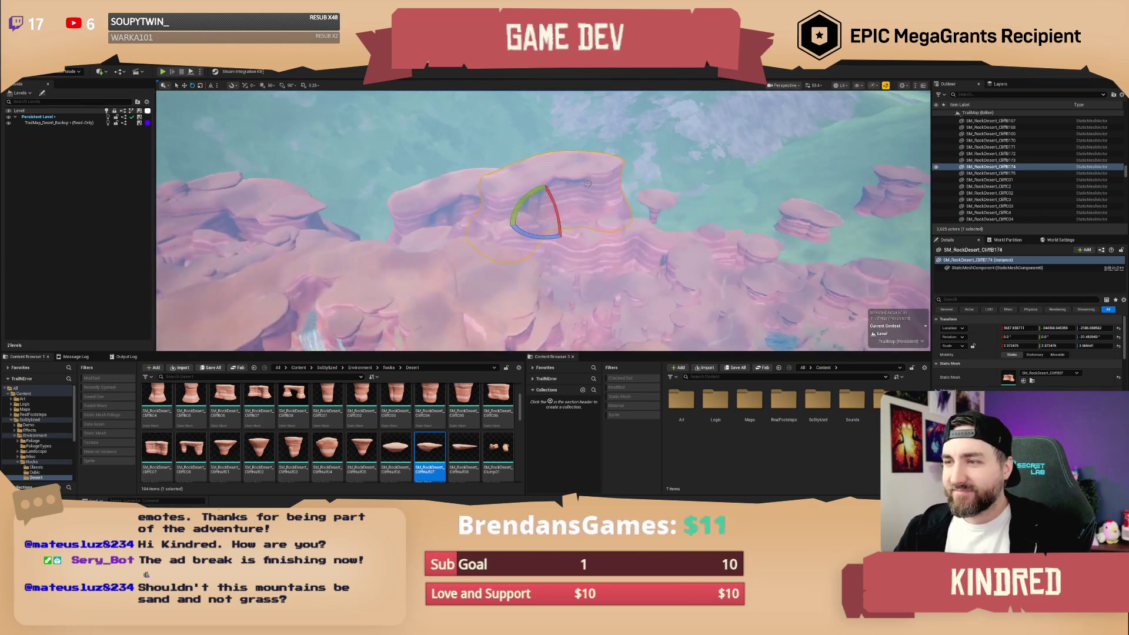
drag(558, 237, 591, 220)
key(Escape)
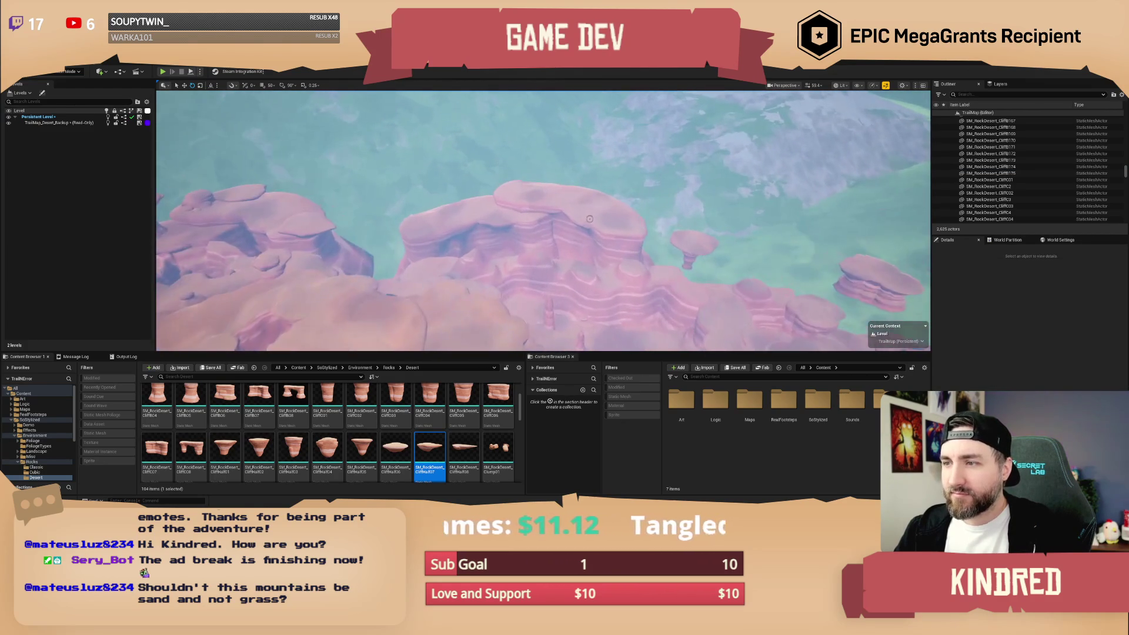
click(591, 220)
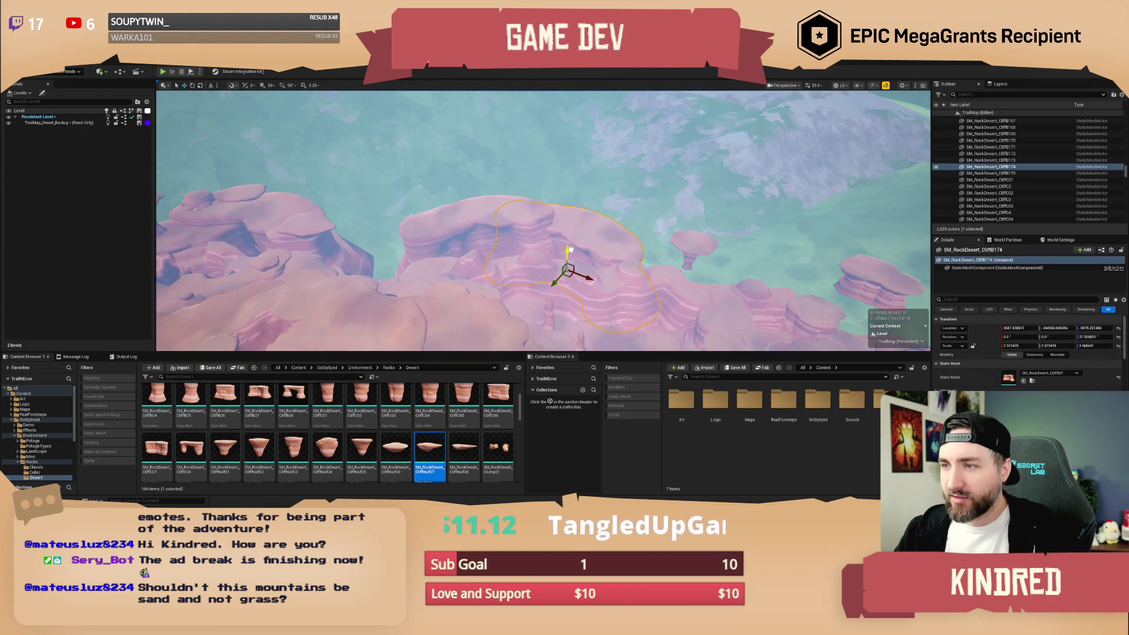
key(Escape)
drag(576, 260, 598, 271)
scroll(586, 265, down, 3)
scroll(595, 270, up, 2)
click(627, 240)
ctrl+click(626, 240)
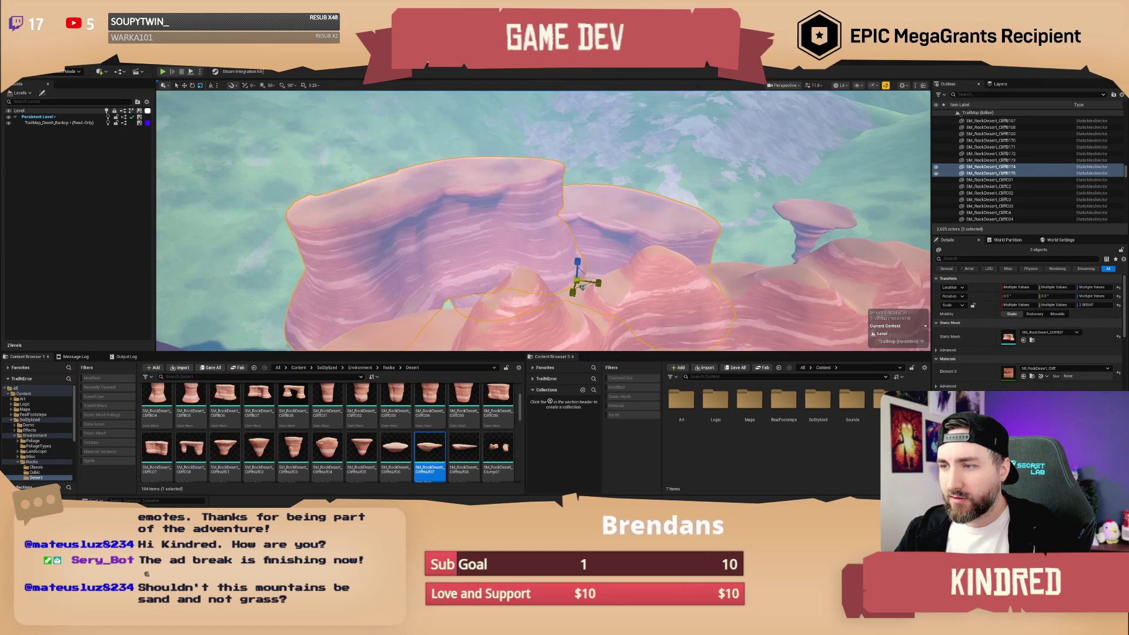
drag(626, 240, 627, 241)
key(Escape)
drag(577, 294, 577, 293)
Select seven mesa rocks, including Layered45, and move them to a new spot.
scroll(576, 293, up, 3)
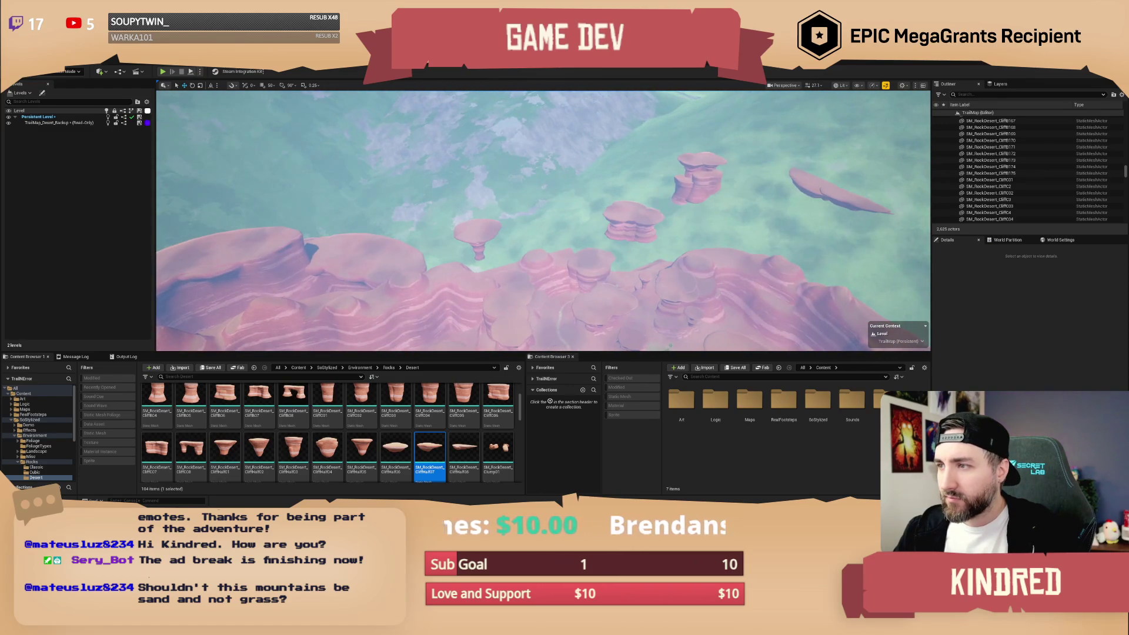
click(700, 176)
ctrl+click(709, 168)
ctrl+click(698, 192)
ctrl+click(716, 189)
ctrl+click(680, 181)
ctrl+click(812, 186)
ctrl+click(811, 188)
mouse_move(810, 188)
mouse_down()
mouse_move(815, 166)
mouse_move(457, 211)
mouse_move(438, 215)
mouse_move(434, 233)
mouse_move(409, 225)
mouse_move(431, 219)
mouse_move(427, 191)
mouse_up()
key(f)
mouse_move(600, 170)
mouse_down()
mouse_move(600, 194)
mouse_move(538, 185)
mouse_move(533, 168)
mouse_up()
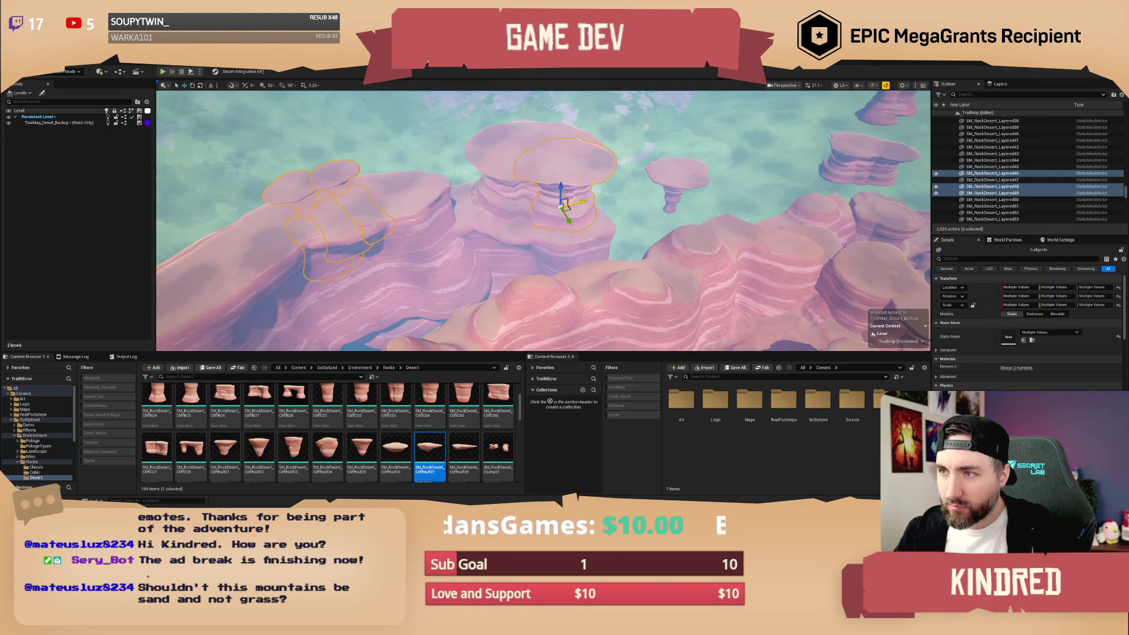
Move the five left-hand cliff rocks up and to the left.
click(345, 235)
mouse_move(346, 234)
mouse_down()
mouse_move(351, 219)
mouse_move(322, 183)
mouse_move(302, 214)
mouse_move(253, 242)
mouse_move(271, 231)
mouse_up()
key(e)
scroll(576, 187, down, 10)
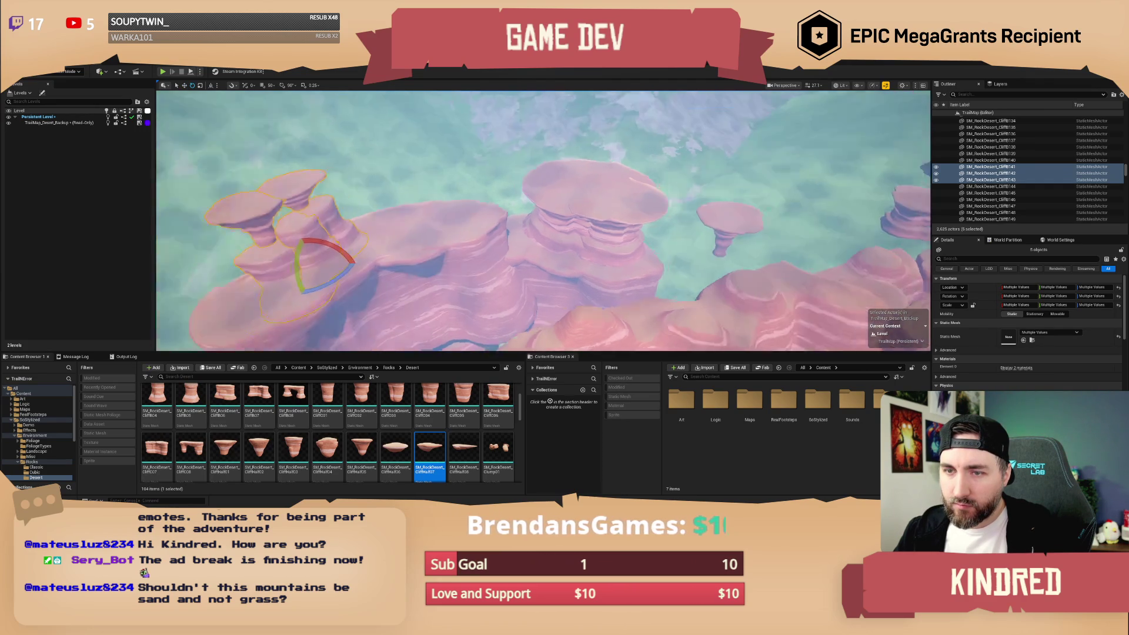
Shift the two stacked mesa rocks left and rotate a rock on the mesa.
click(554, 182)
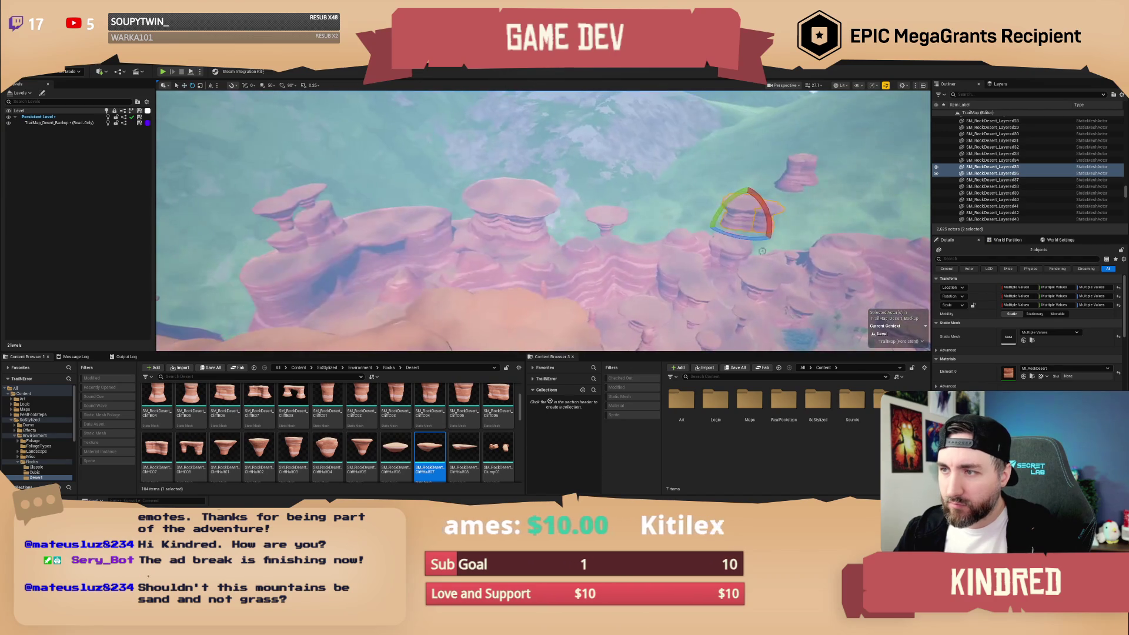
key(w)
mouse_move(742, 219)
mouse_down()
mouse_move(479, 249)
mouse_move(454, 227)
mouse_move(416, 220)
mouse_move(463, 219)
mouse_up()
key(Escape)
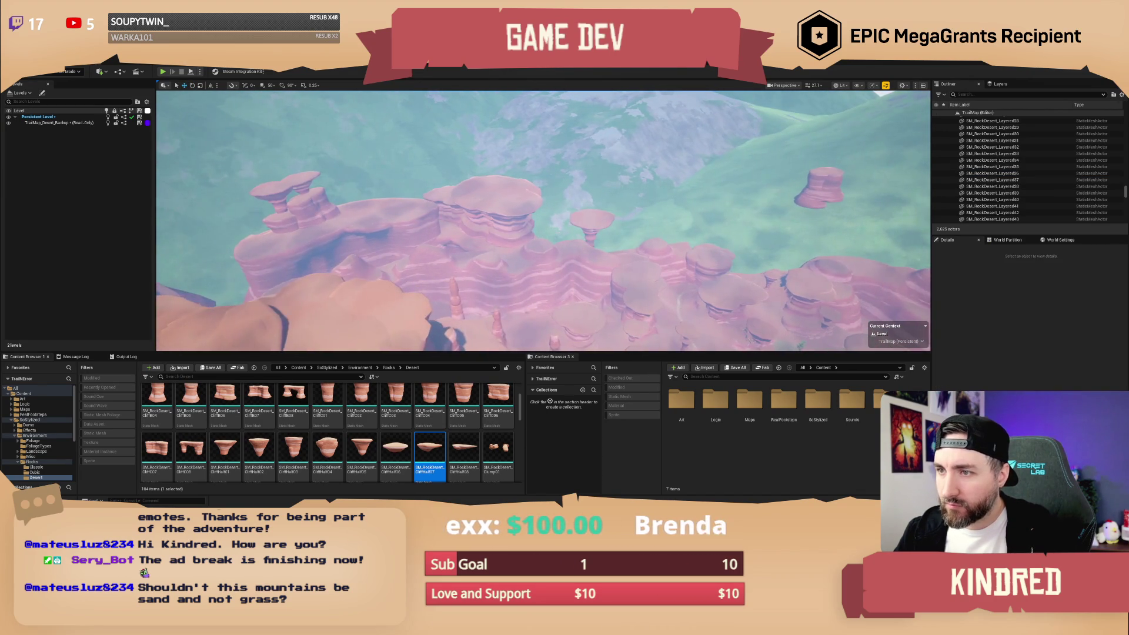
click(525, 172)
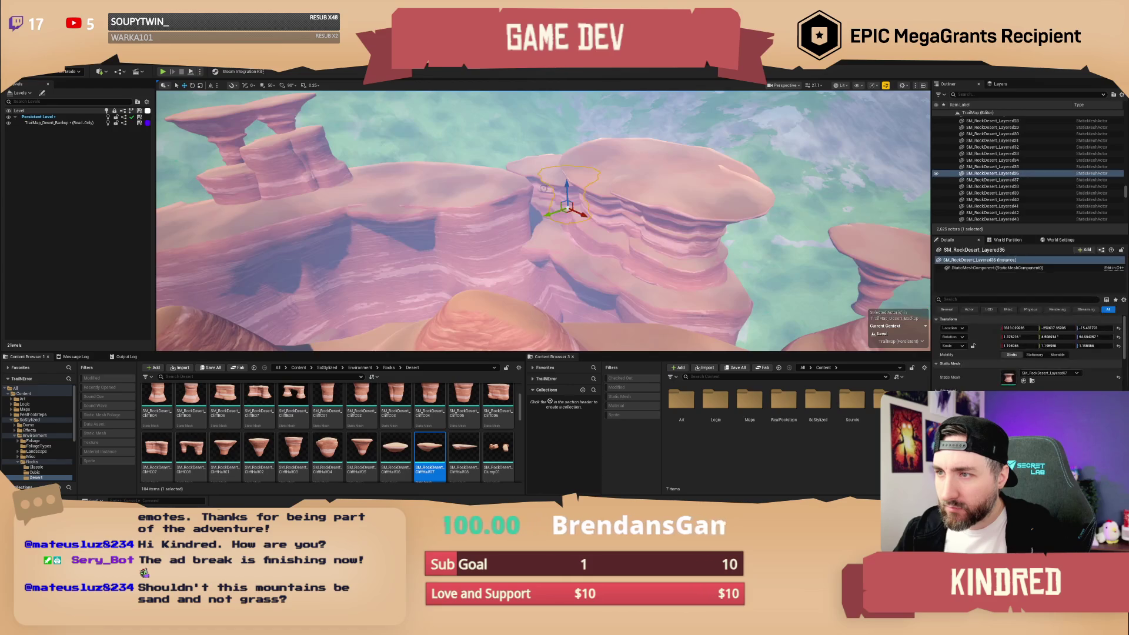
mouse_move(525, 172)
mouse_down()
mouse_move(544, 210)
mouse_move(556, 204)
mouse_move(543, 193)
mouse_up()
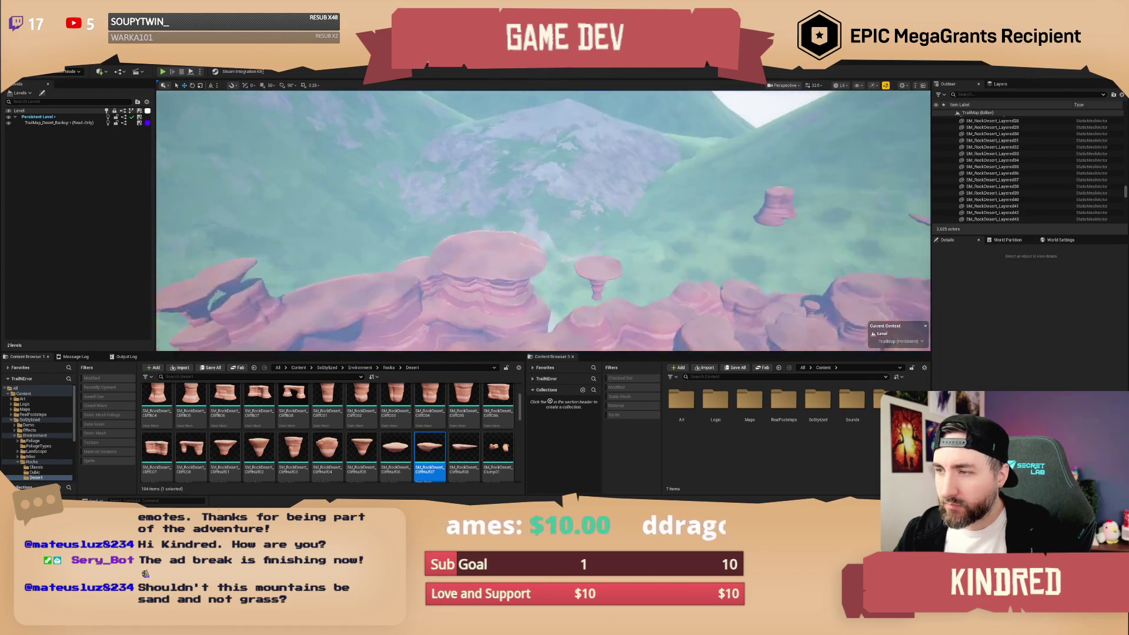
Move Layered51 onto the neighbouring mesa and the right-hand rock onto the central mesa.
click(537, 265)
mouse_move(625, 269)
mouse_down()
mouse_move(537, 259)
mouse_move(531, 198)
mouse_up()
key(Escape)
click(801, 200)
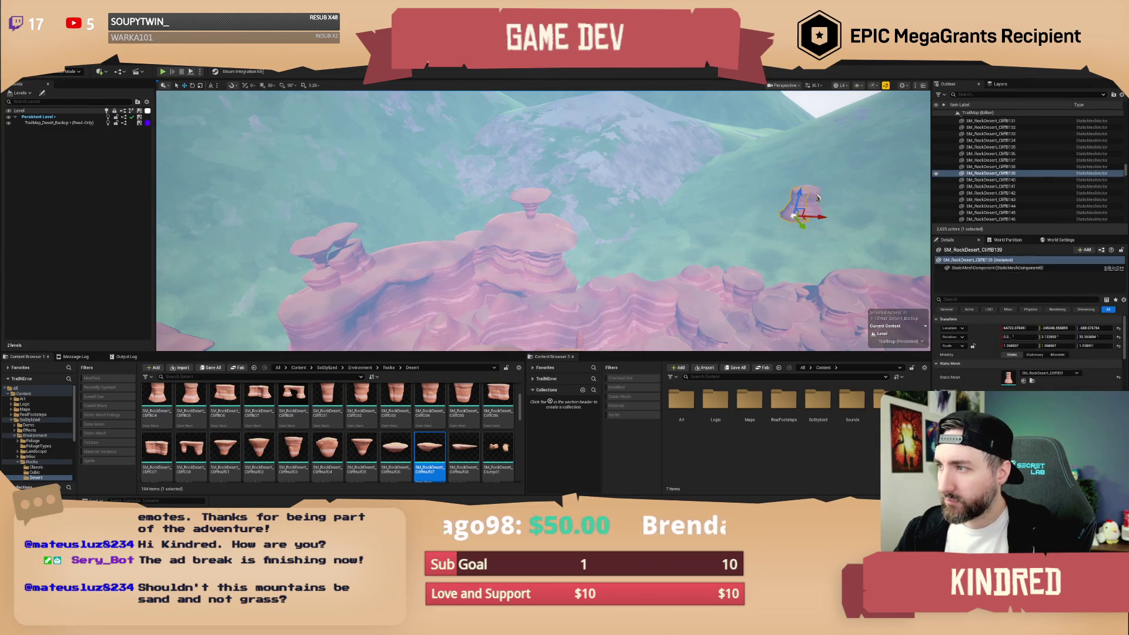
mouse_move(809, 203)
mouse_down()
mouse_move(591, 276)
mouse_move(435, 242)
mouse_up()
key(Escape)
Place a Clump10 rock on top of the mesa and scale it to about 2.74.
key(w)
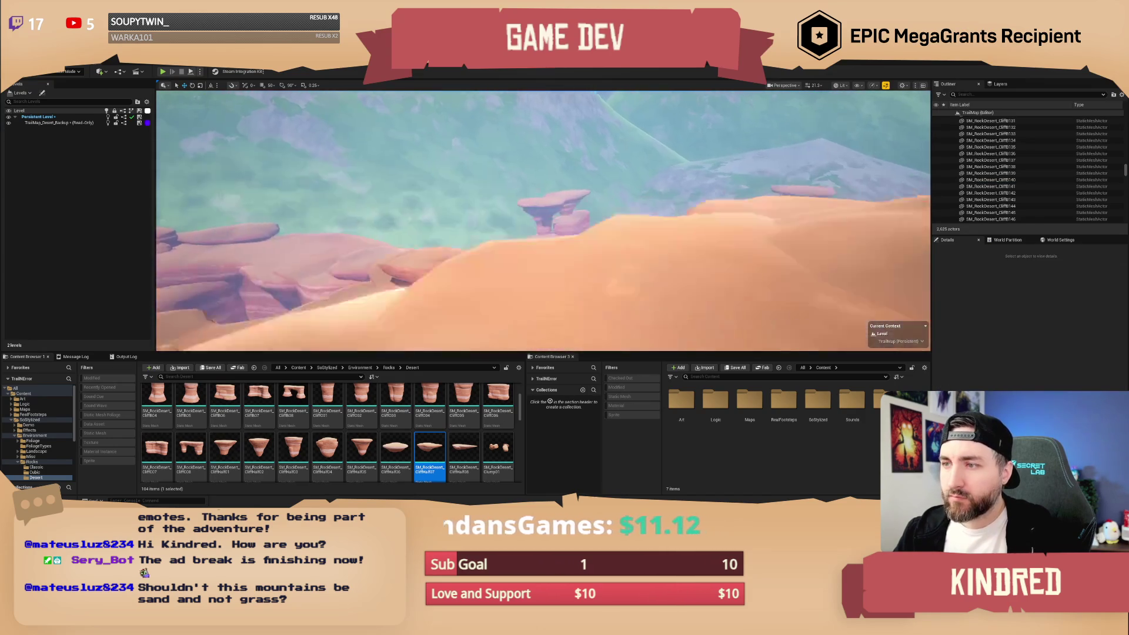
key(w)
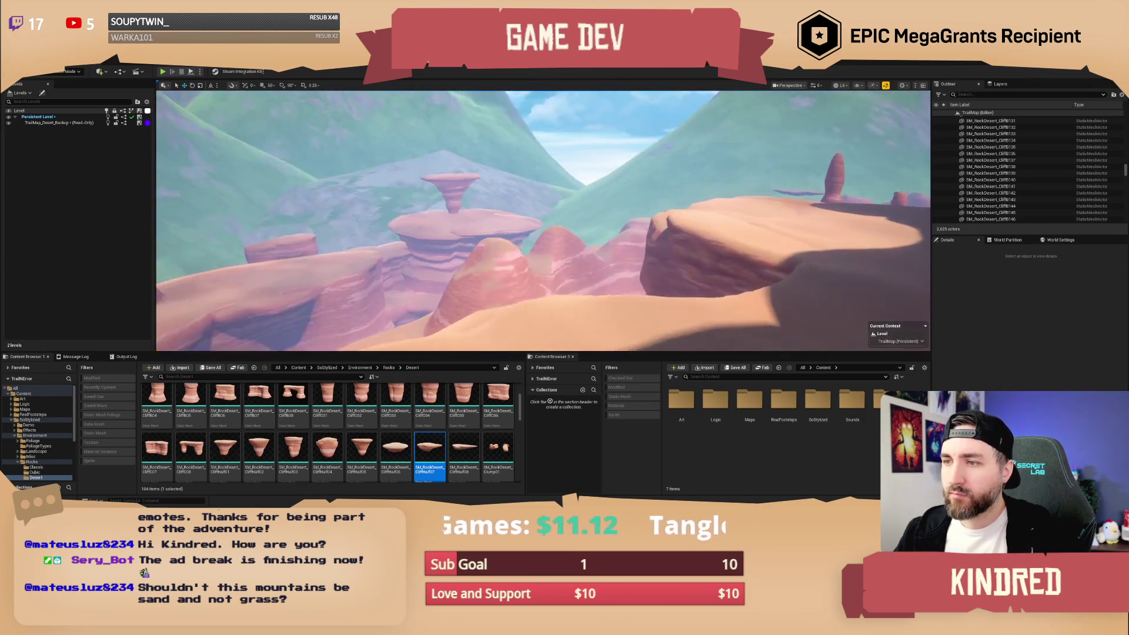
key(w)
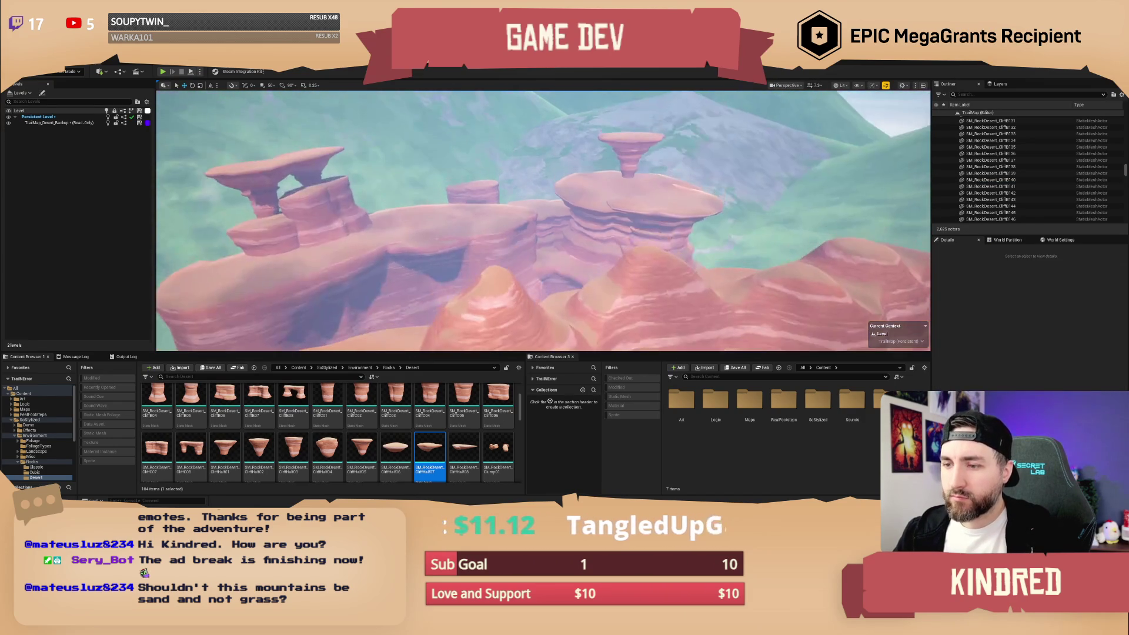
scroll(436, 422, down, 3)
mouse_move(436, 422)
mouse_down()
mouse_move(588, 247)
mouse_move(665, 203)
mouse_up()
drag(1020, 346, 1058, 346)
mouse_move(661, 203)
mouse_down()
mouse_move(677, 199)
mouse_move(629, 203)
mouse_up()
key(w)
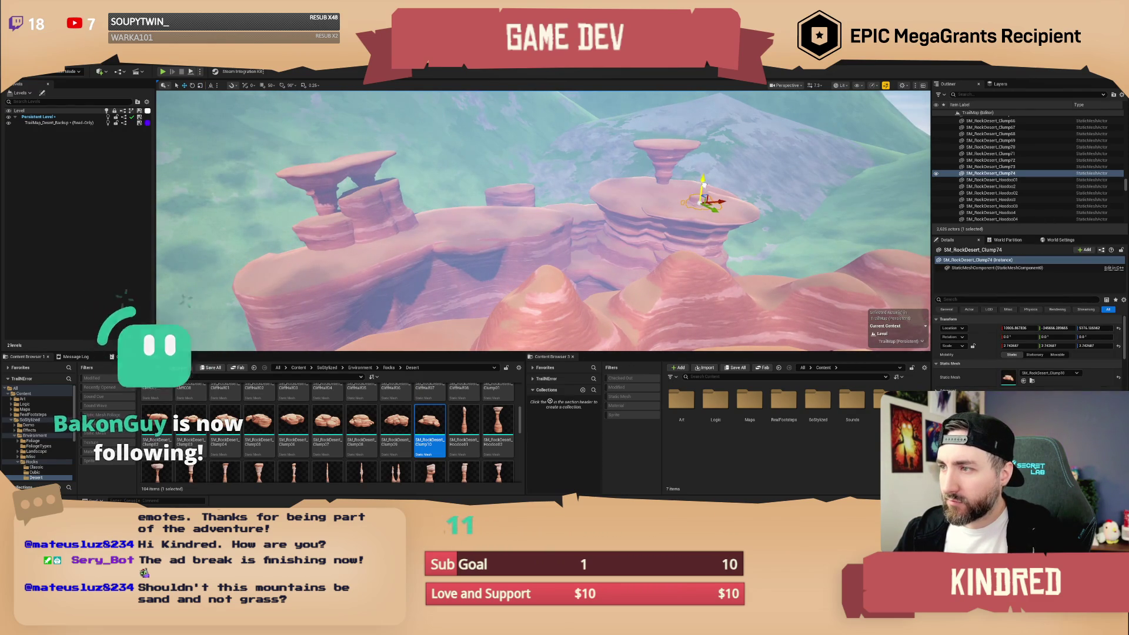
Drop a Clump07 rock onto the mesa and enlarge it to about 11.77.
key(Escape)
mouse_move(327, 419)
mouse_down()
mouse_move(411, 371)
mouse_move(465, 215)
mouse_up()
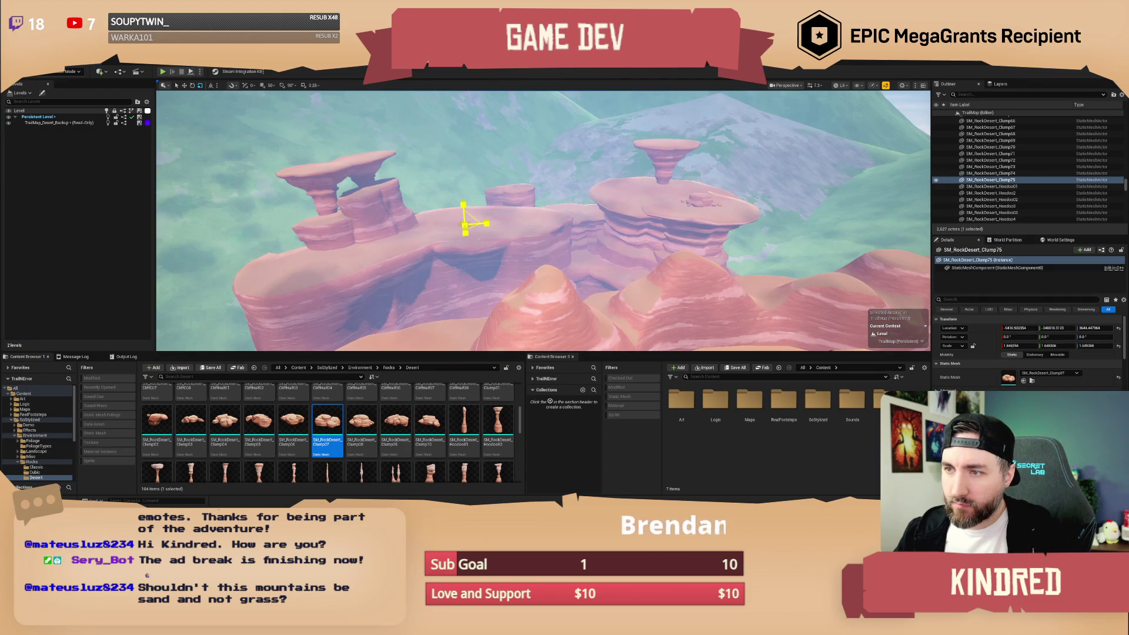
drag(1020, 346, 1038, 345)
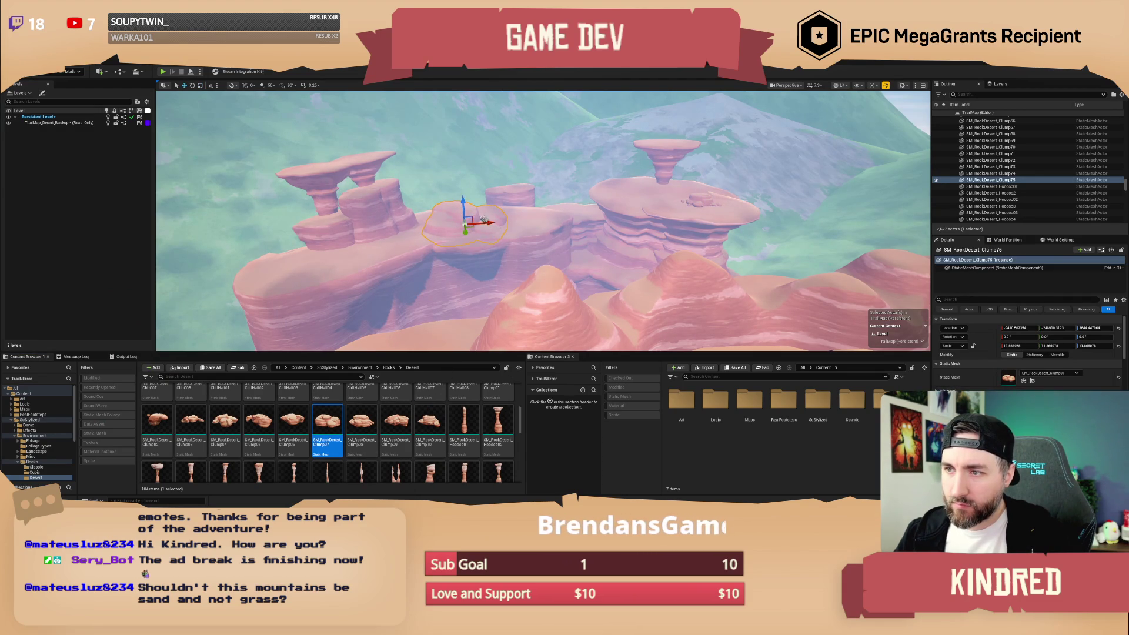
key(Escape)
mouse_move(463, 194)
mouse_down()
mouse_move(414, 196)
mouse_move(438, 196)
mouse_up()
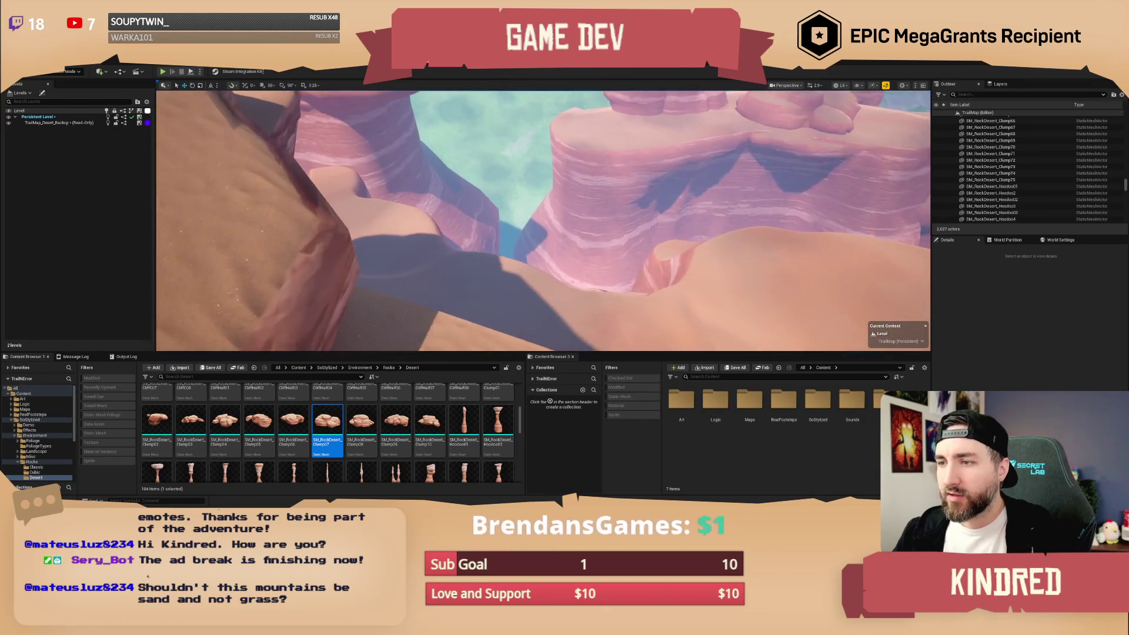
key(s)
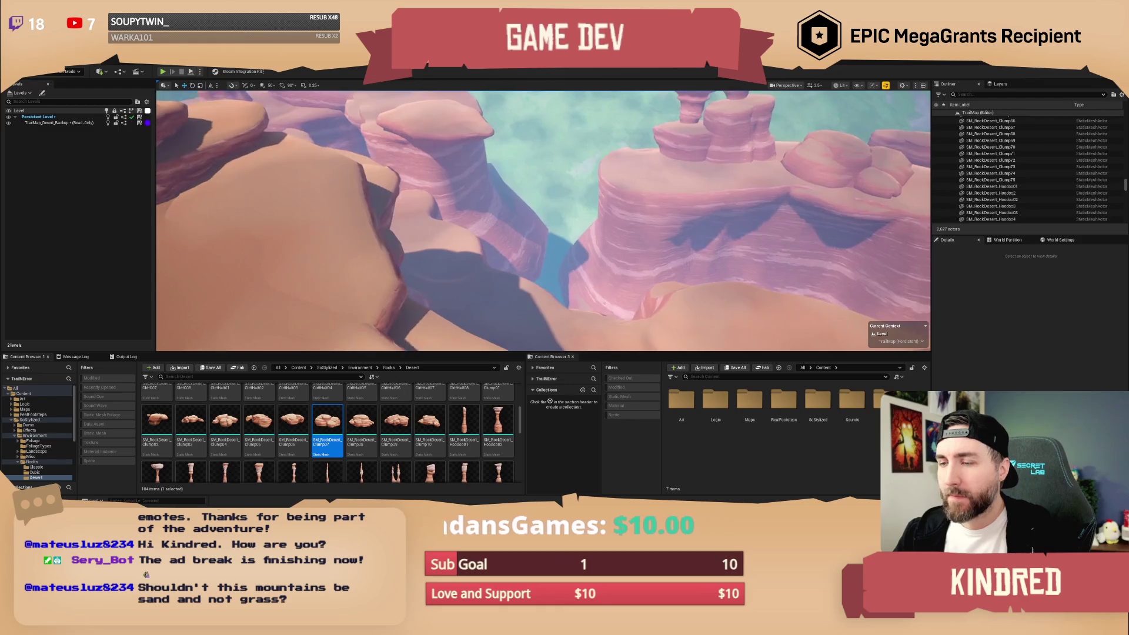
Duplicate CliffB175 as CliffB176 and shift the copy right along the canyon wall.
click(685, 297)
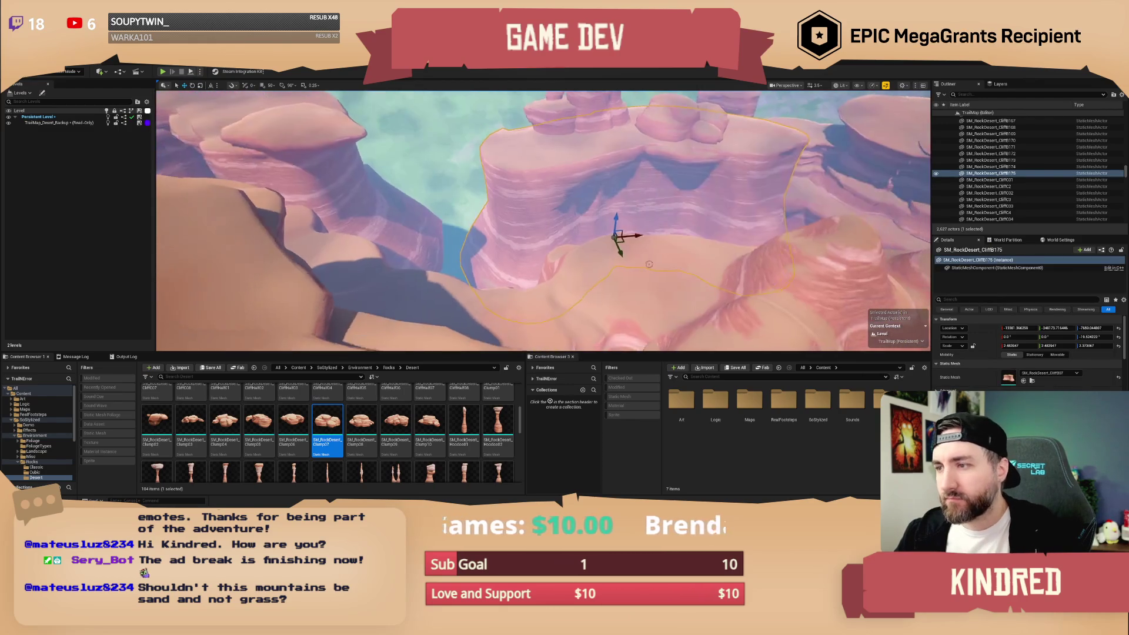
mouse_move(616, 237)
mouse_down()
mouse_move(466, 252)
mouse_move(462, 271)
mouse_move(451, 241)
mouse_move(459, 271)
mouse_up()
key(e)
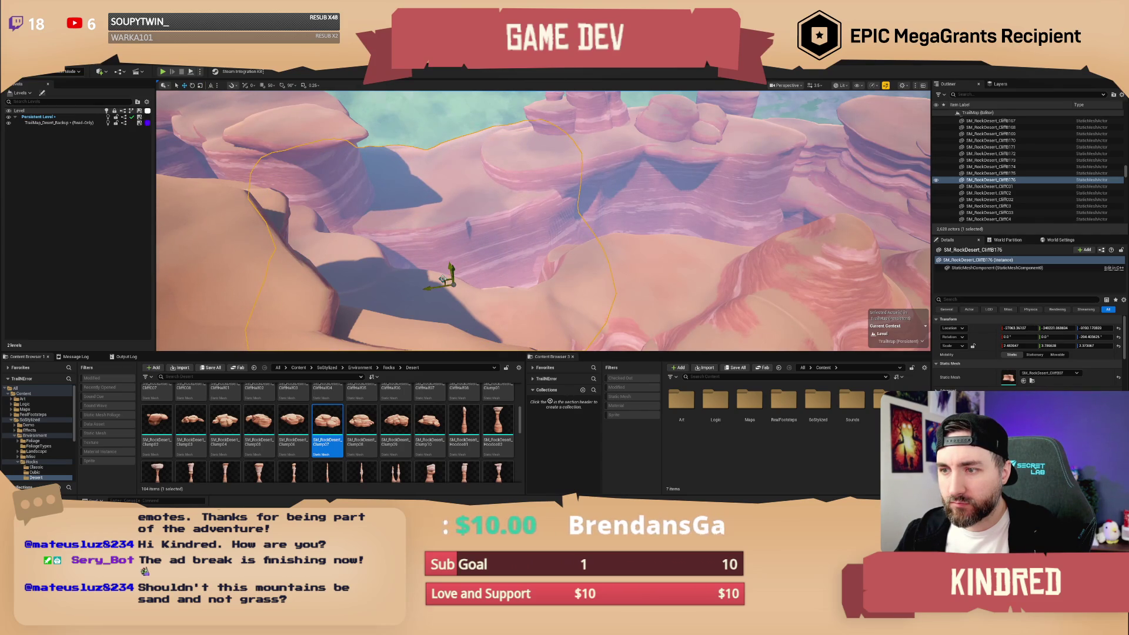
drag(443, 278, 401, 278)
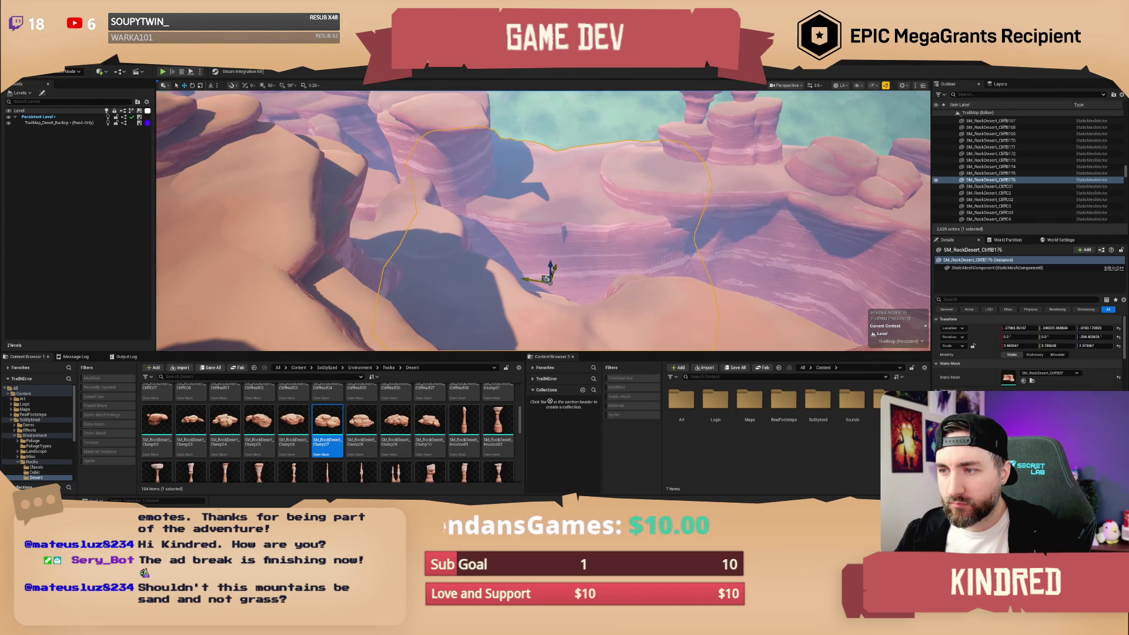
mouse_move(545, 279)
mouse_down()
mouse_move(584, 283)
mouse_move(544, 283)
mouse_move(553, 265)
mouse_up()
key(Escape)
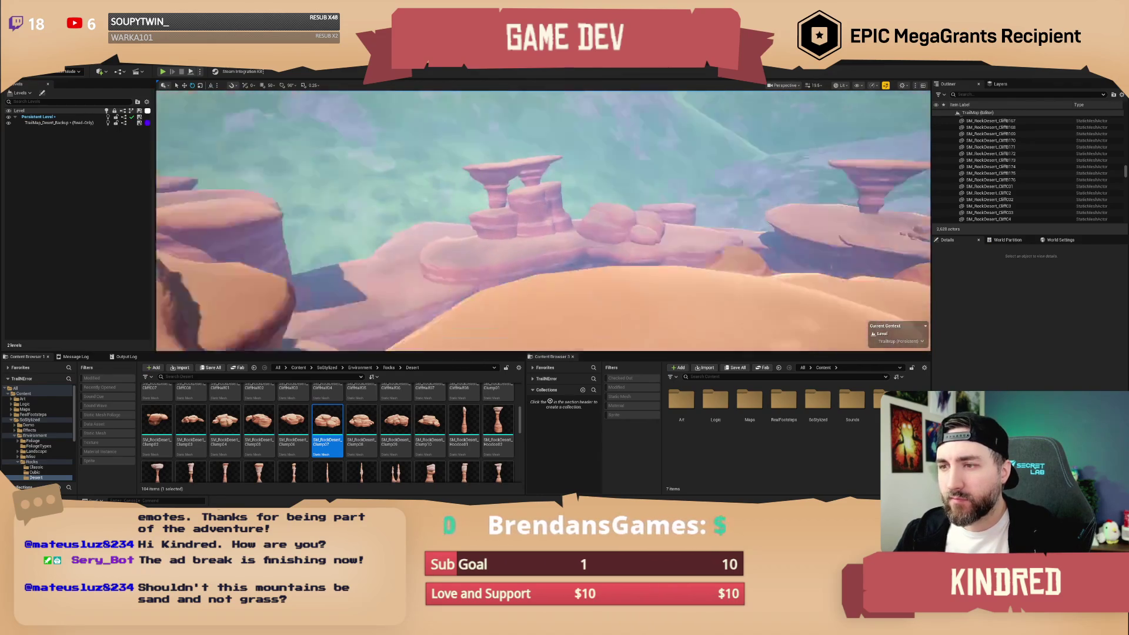
drag(553, 264, 479, 264)
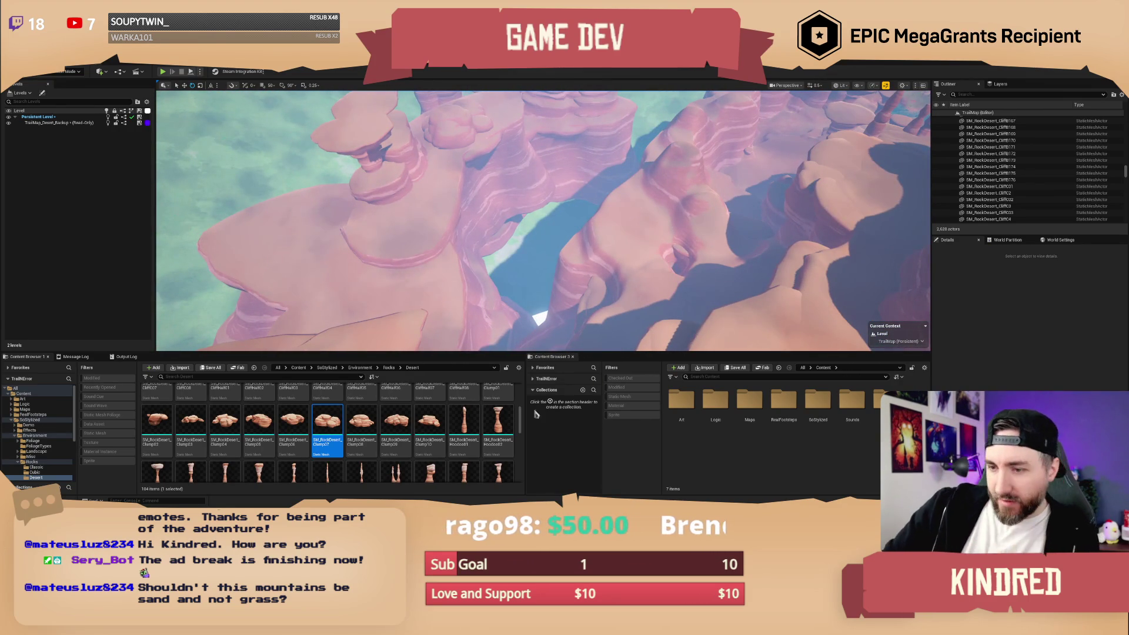
Place a CliffHalf08 rock in the canyon and turn CliffHalf149 slightly about Z.
scroll(436, 441, up, 1)
right_click(436, 441)
scroll(436, 441, up, 1)
click(464, 447)
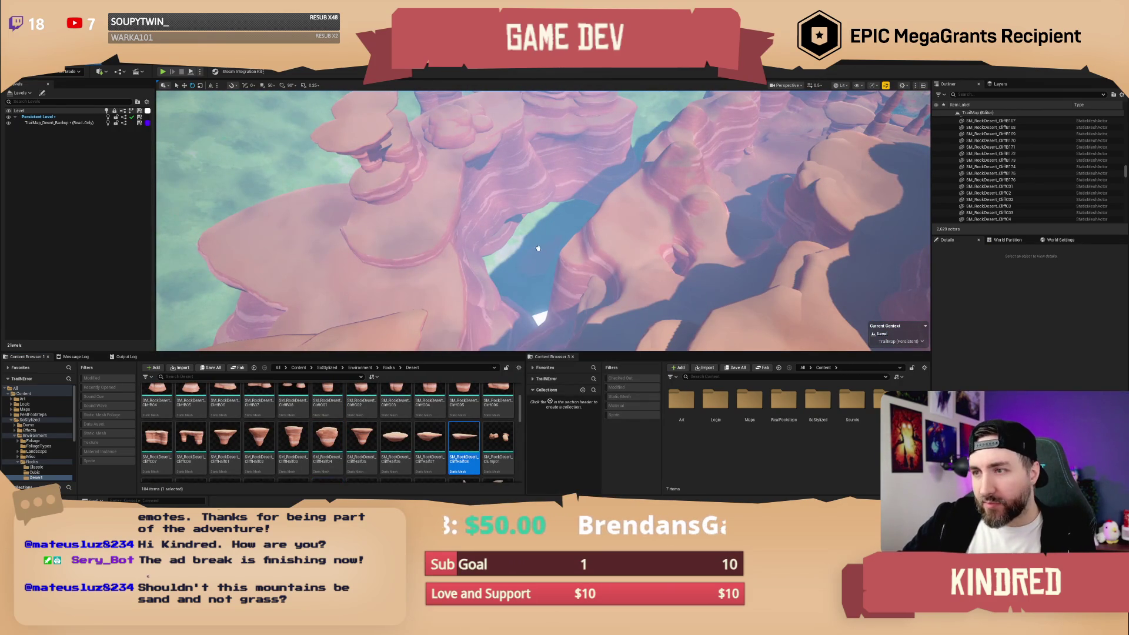
click(501, 220)
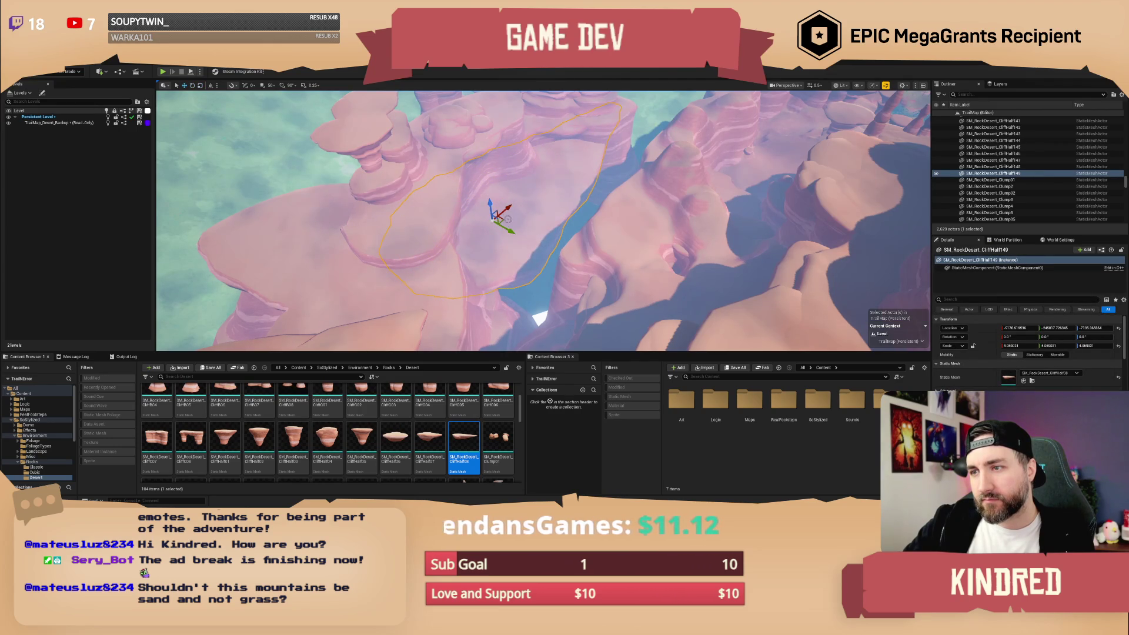
mouse_move(522, 274)
mouse_down()
mouse_move(533, 275)
mouse_move(518, 297)
mouse_move(502, 297)
mouse_up()
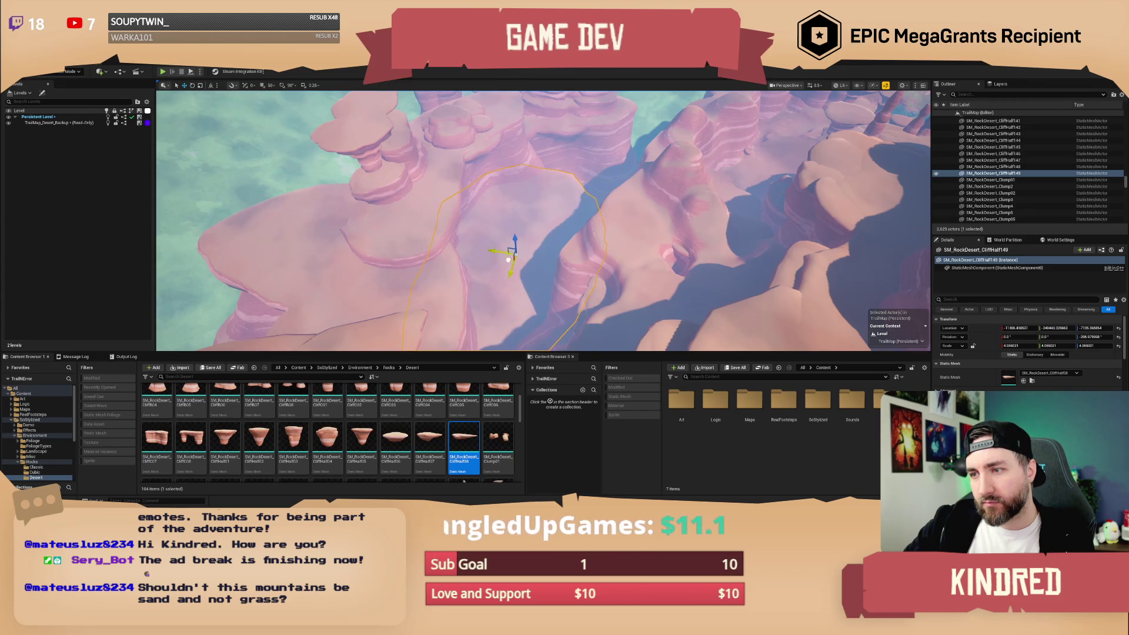
key(Escape)
mouse_move(529, 235)
mouse_down()
mouse_move(529, 123)
mouse_move(530, 170)
mouse_up()
scroll(529, 220, up, 5)
scroll(529, 221, up, 3)
drag(539, 271, 539, 271)
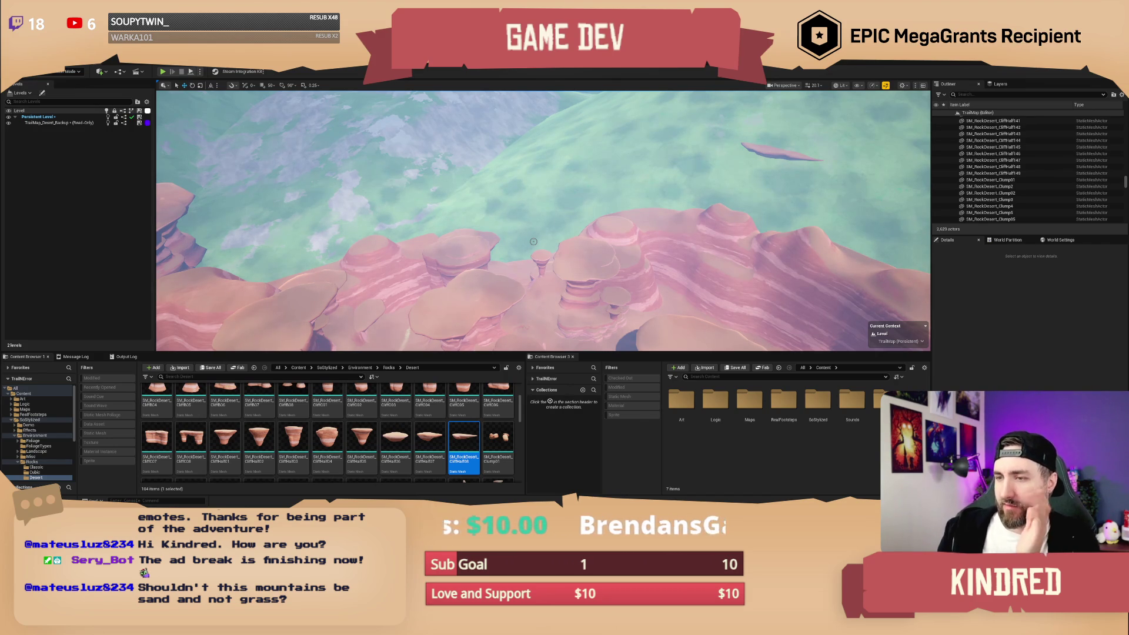
mouse_move(522, 237)
mouse_down()
mouse_move(482, 232)
mouse_move(440, 253)
mouse_move(412, 240)
mouse_up()
click(447, 251)
click(447, 251)
key(f)
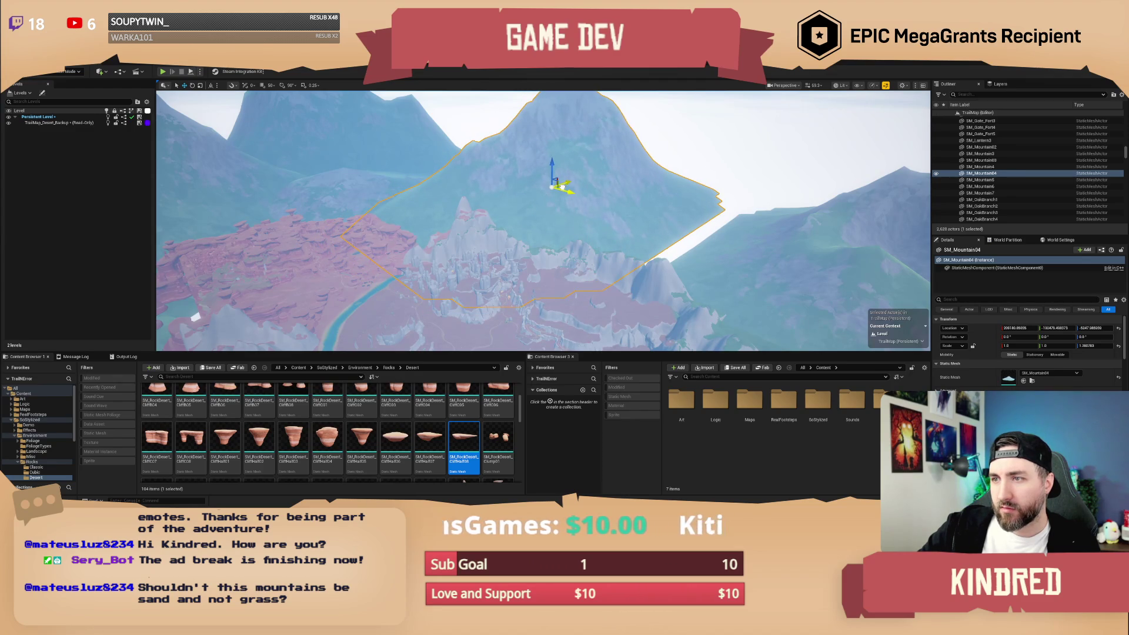
mouse_move(577, 198)
mouse_down()
mouse_move(577, 151)
mouse_move(633, 207)
mouse_up()
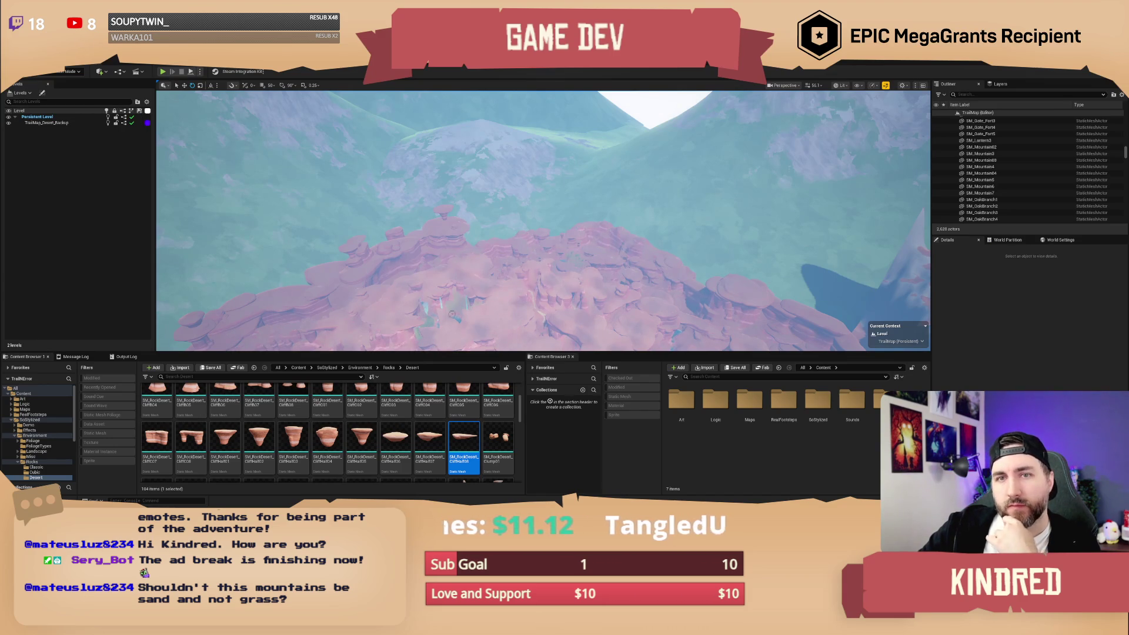
click(23, 93)
Search 'demo' in the second content browser, select Demonstration_SnowPines, and open Content > Maps.
click(23, 93)
click(716, 377)
text(demo mount)
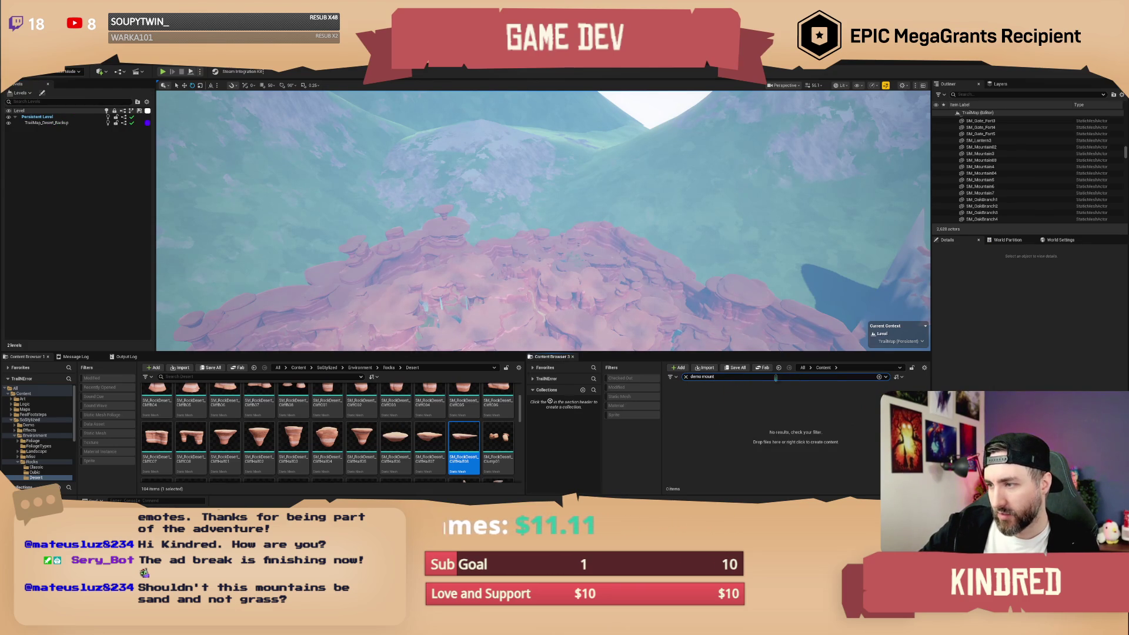
key(BackSpace)
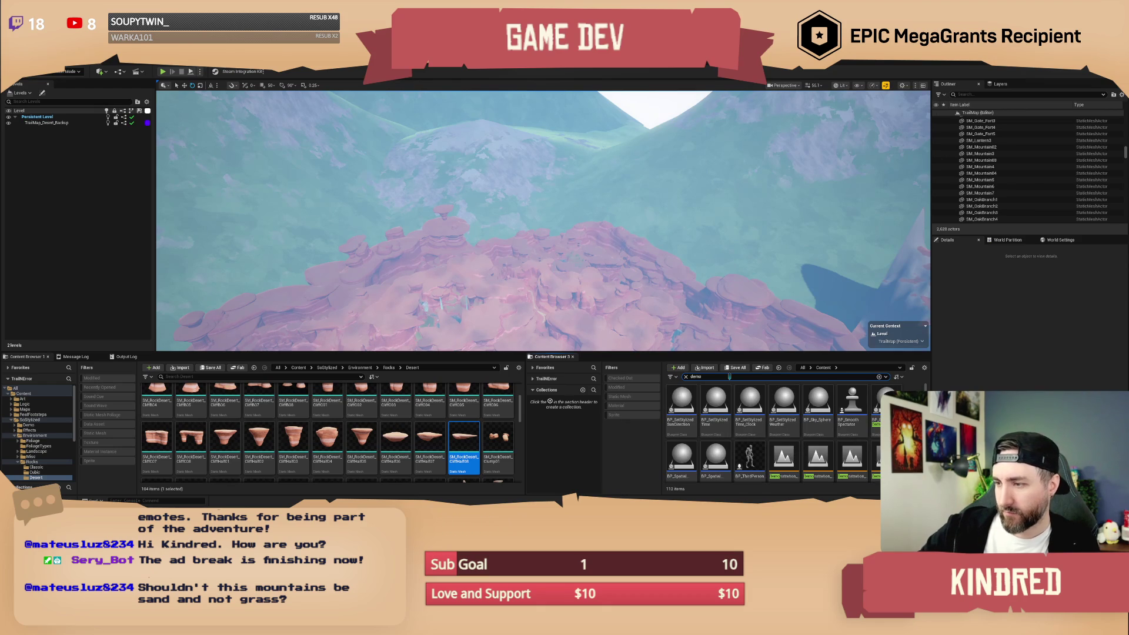
scroll(860, 409, down, 1)
scroll(859, 409, down, 1)
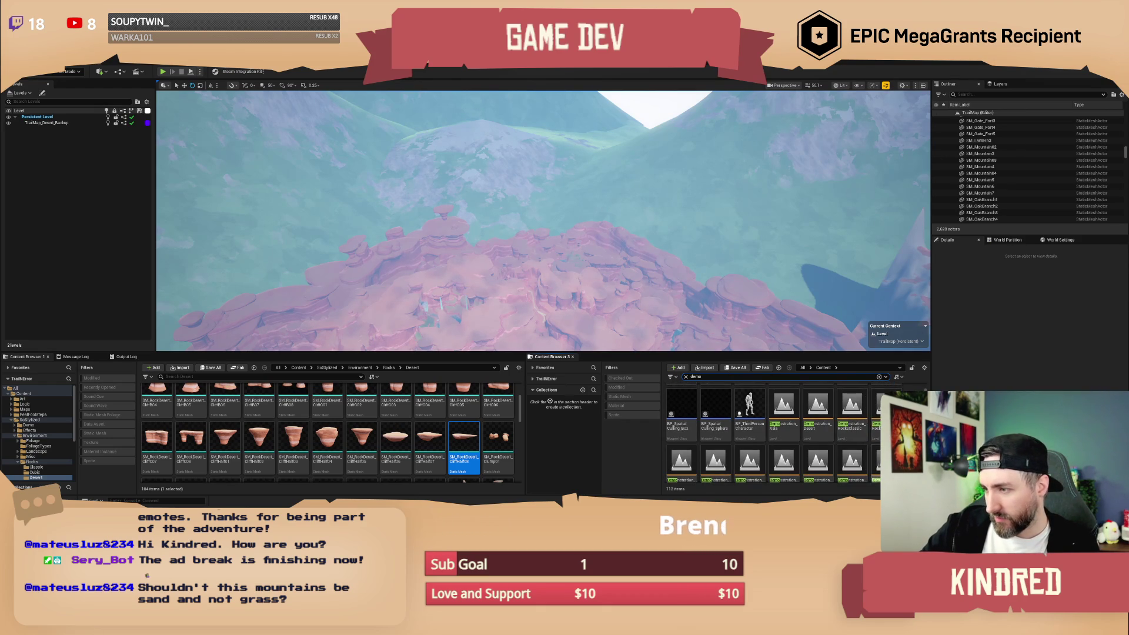
scroll(770, 435, down, 2)
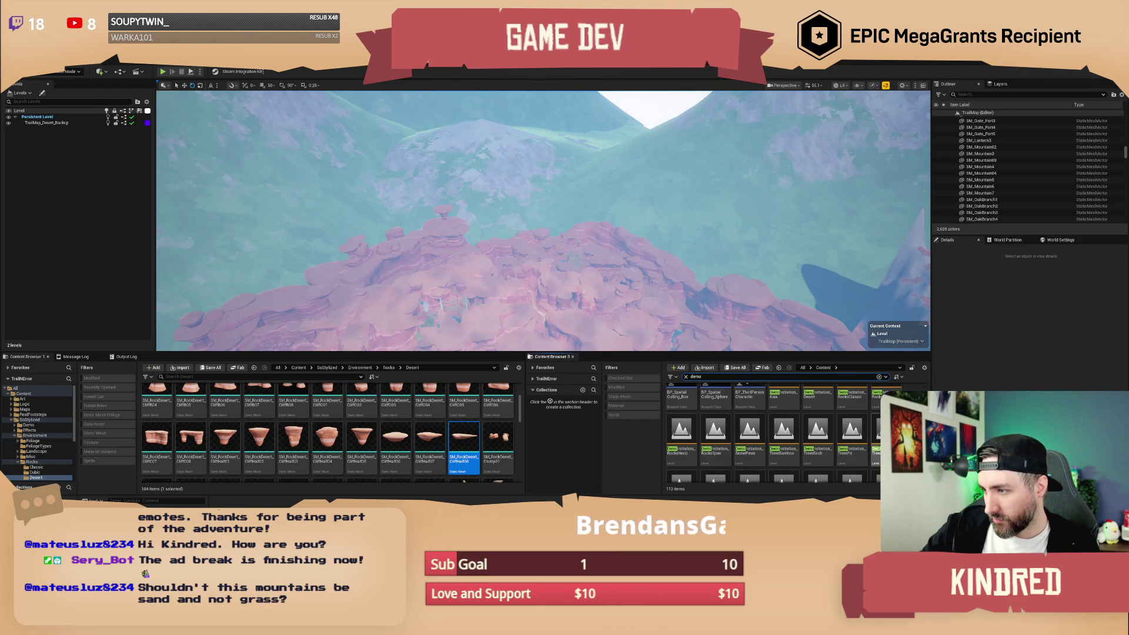
mouse_move(822, 442)
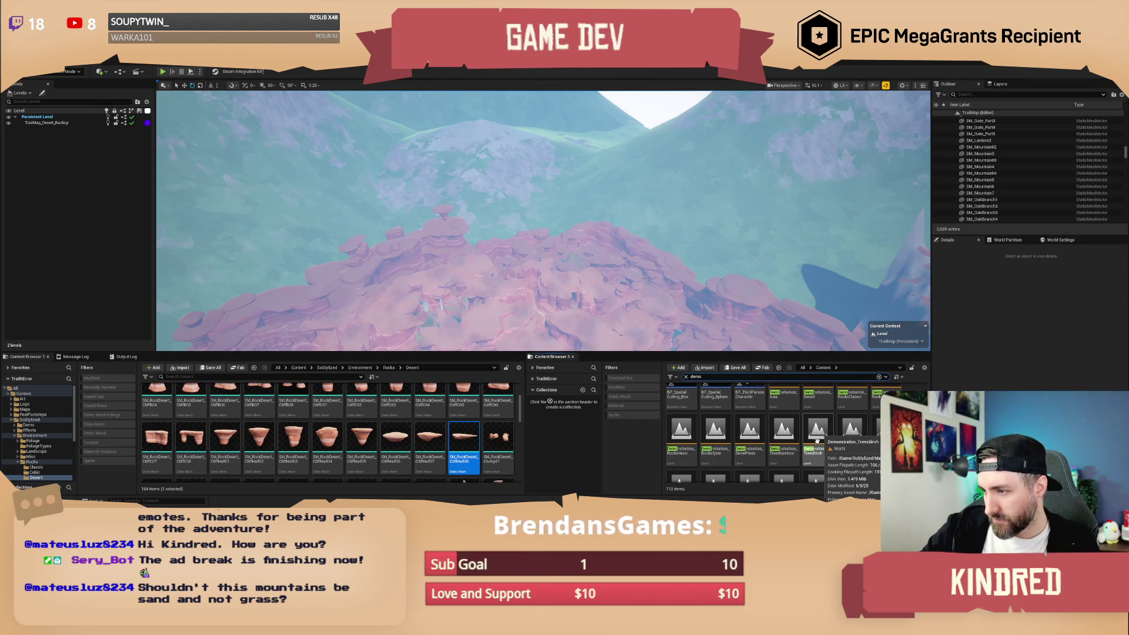
click(753, 438)
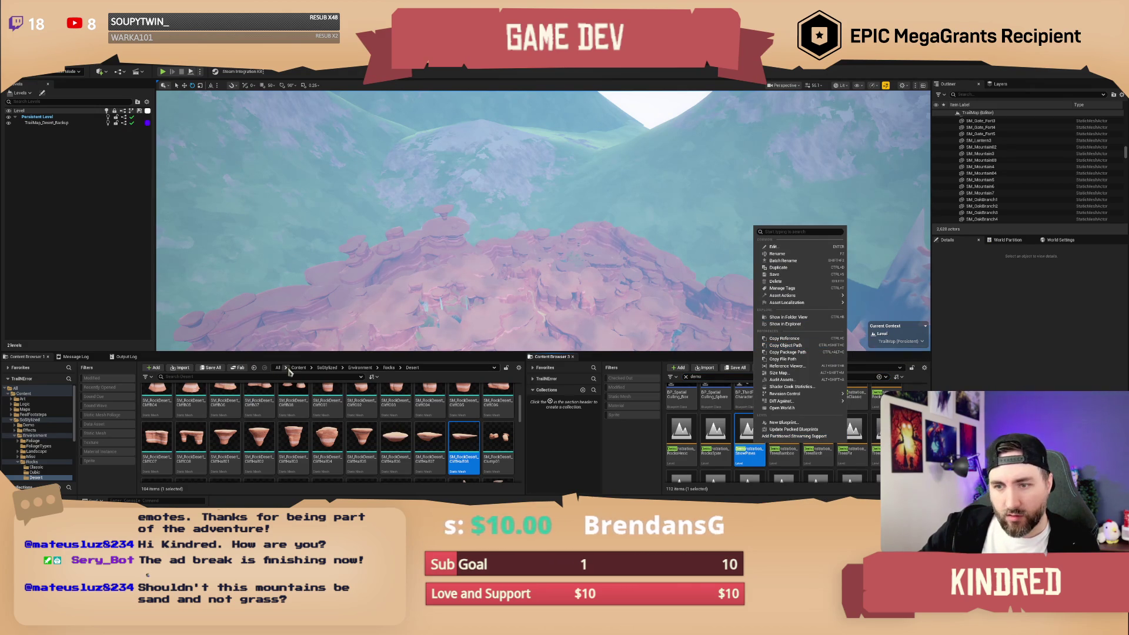
click(298, 368)
double_click(227, 401)
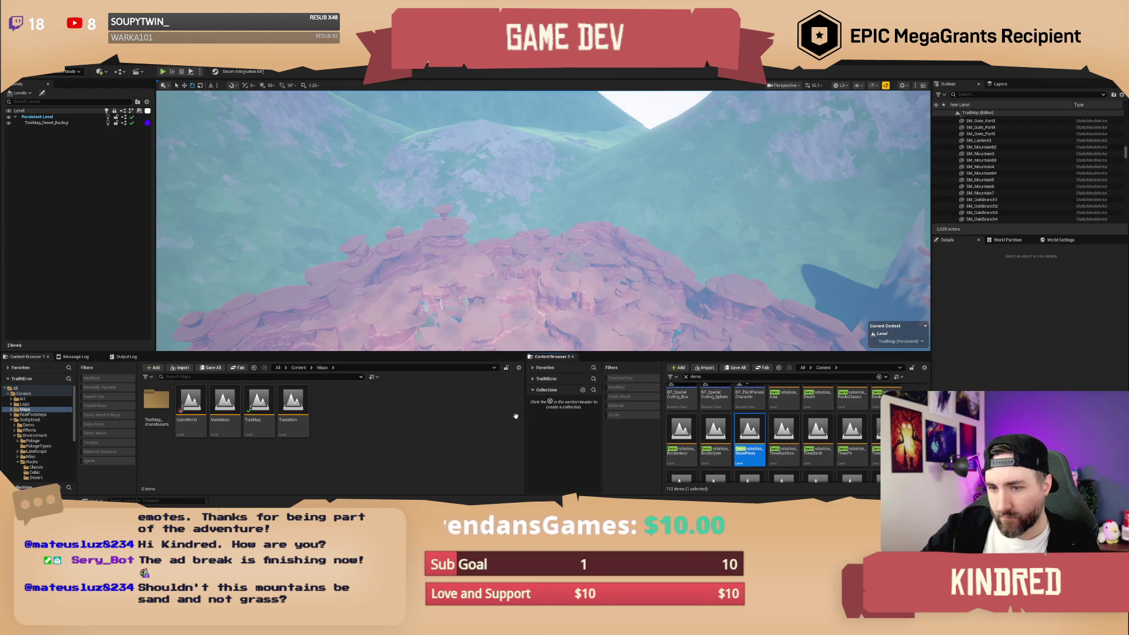
Copy Demonstration_SnowPines into Maps, rename it TrailMap_Mountain, and add it as a sublevel.
drag(749, 438, 385, 421)
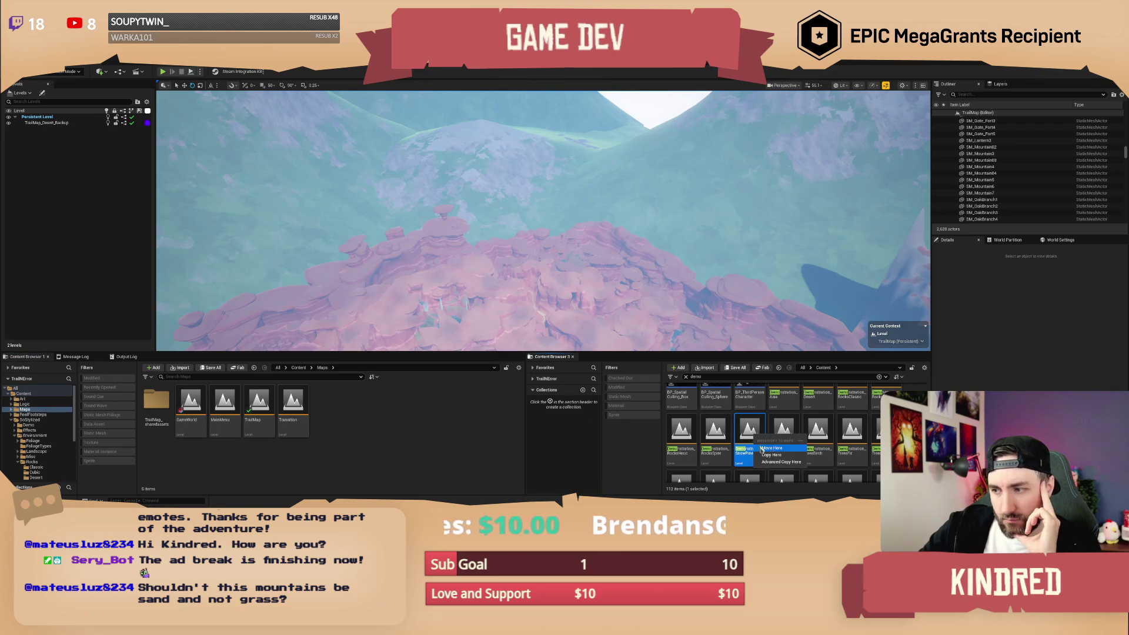
drag(750, 435, 383, 409)
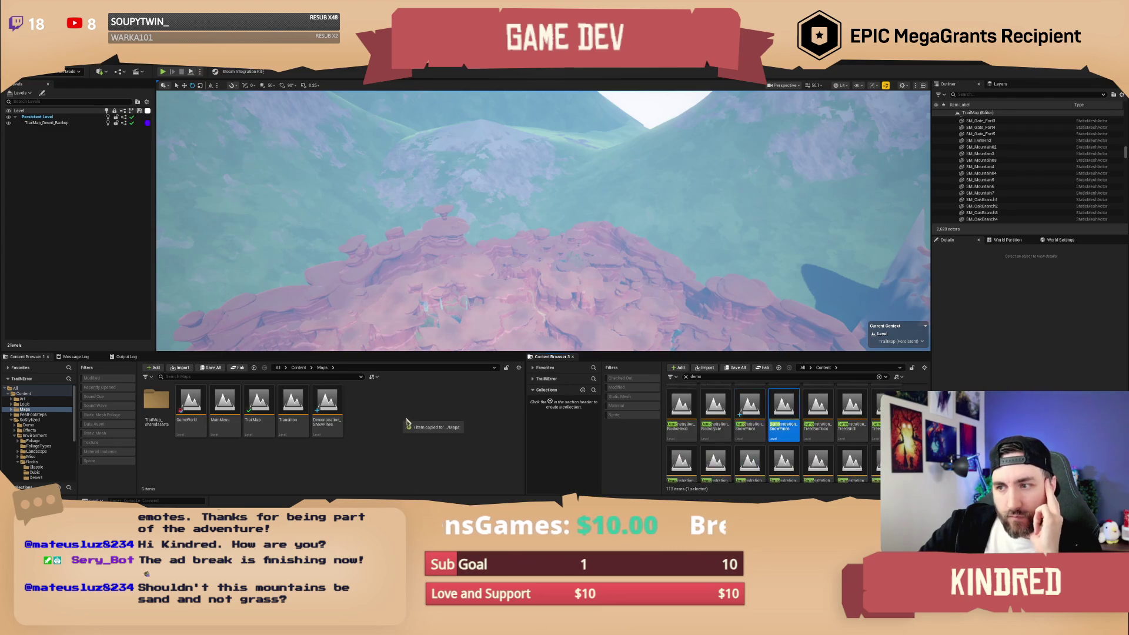
right_click(323, 422)
click(400, 424)
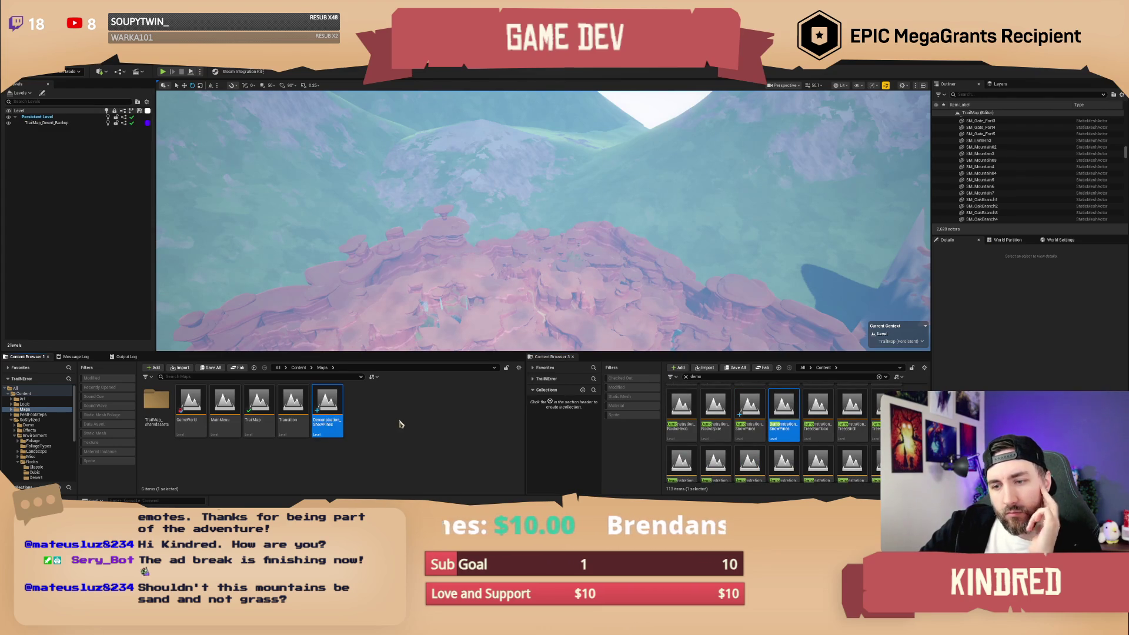
text(TrailM)
text(ap_Mountain)
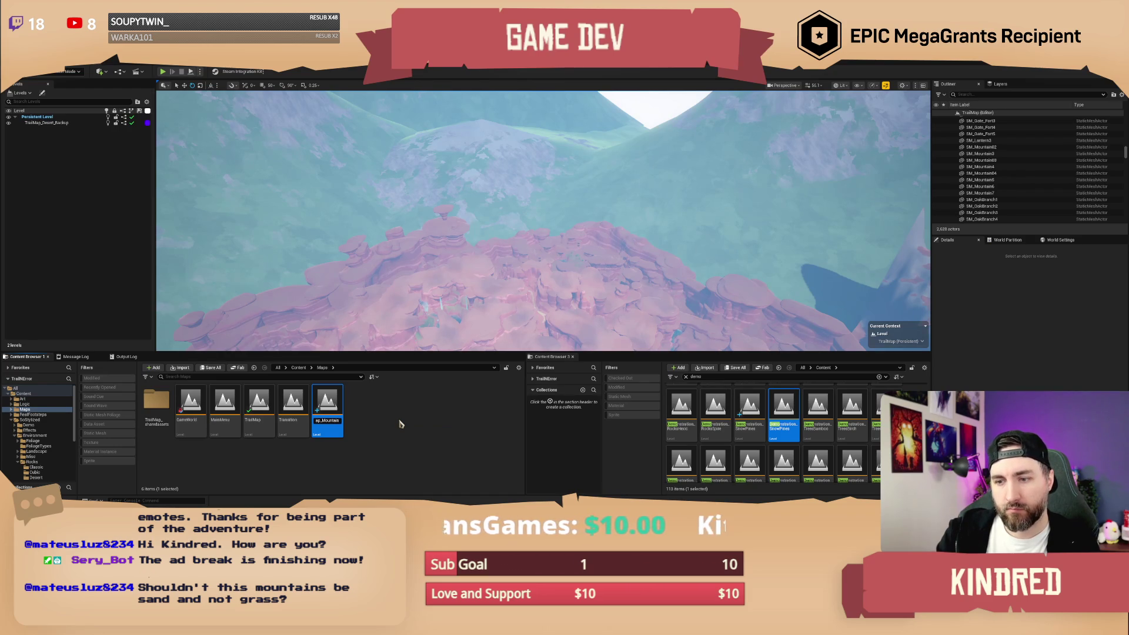
key(Return)
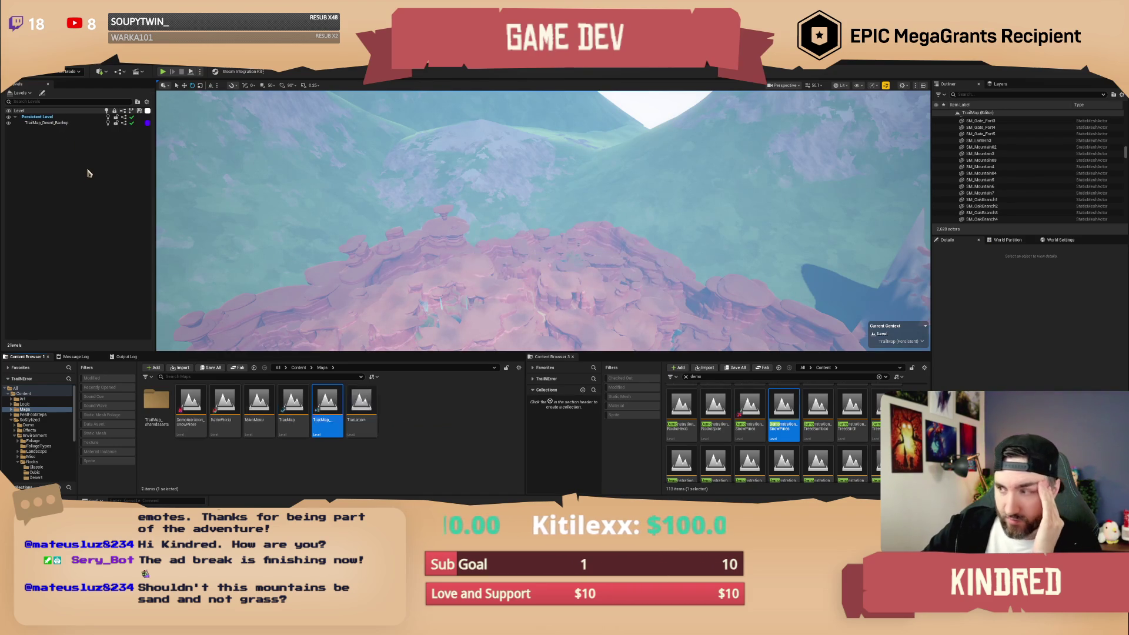
drag(293, 412, 89, 191)
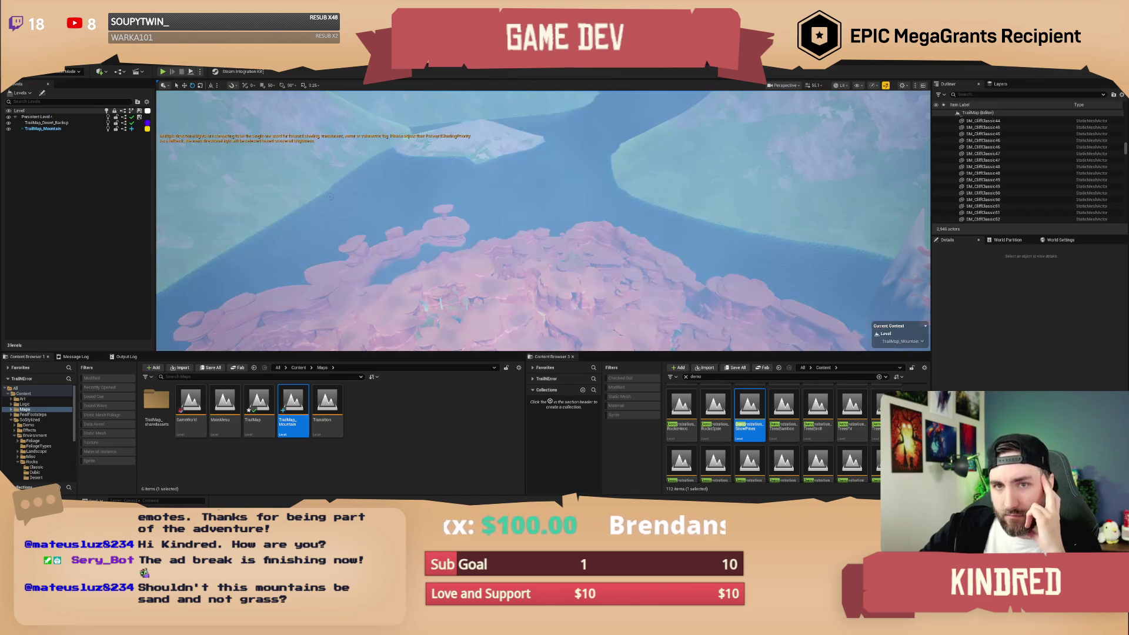
Fly around the viewport to survey the mountain sublevel's snowy peaks and shoreline.
scroll(543, 220, down, 10)
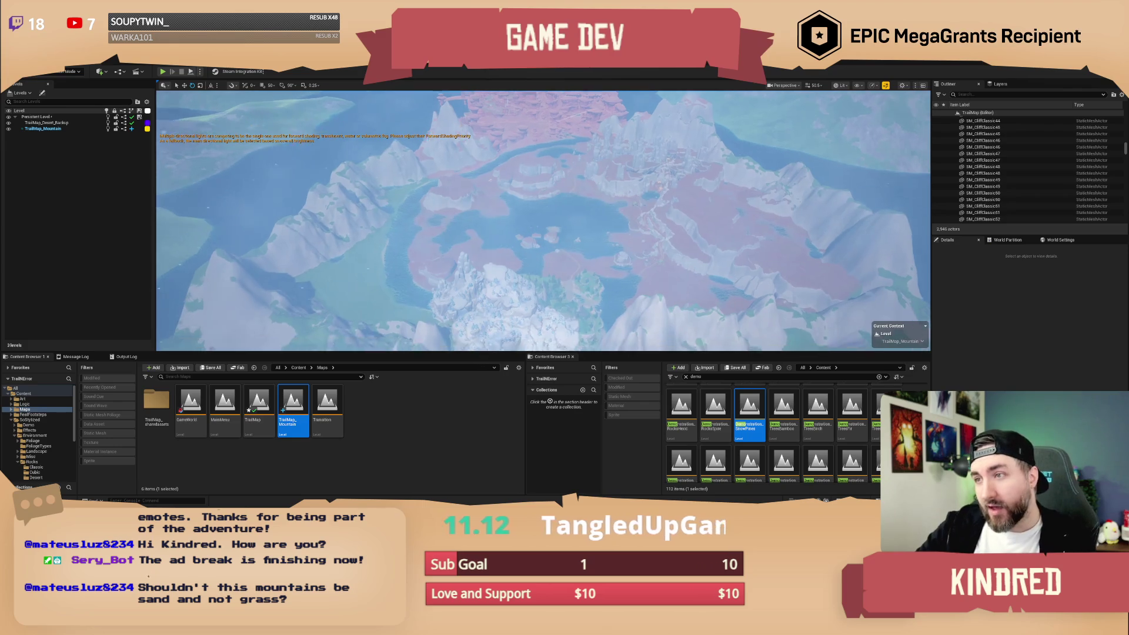
scroll(543, 220, up, 5)
scroll(543, 220, up, 2)
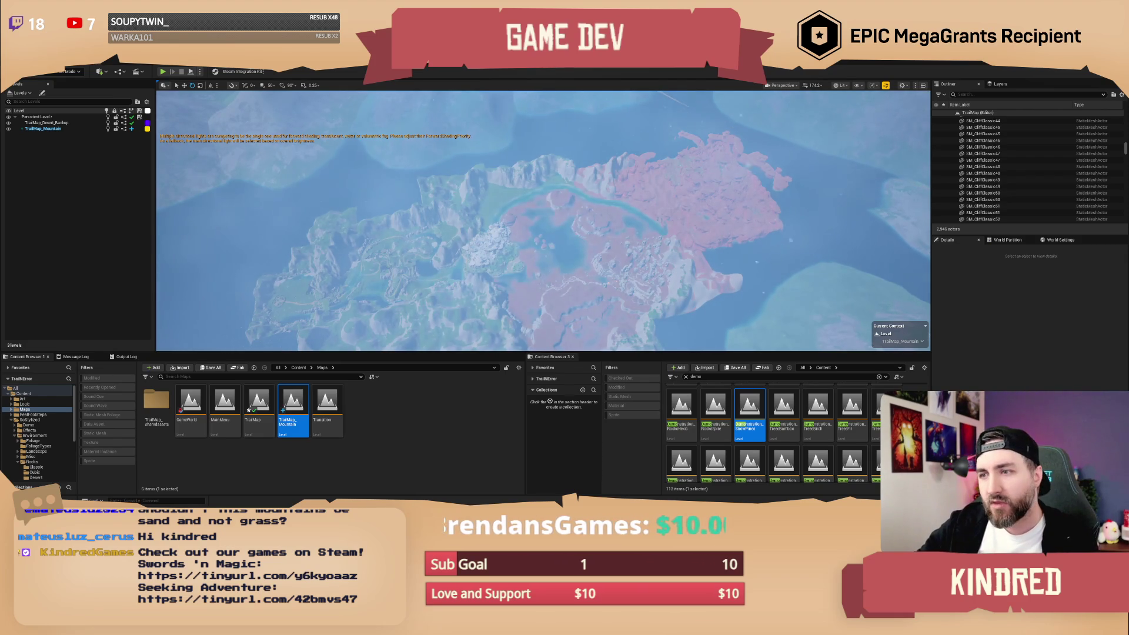
key(w)
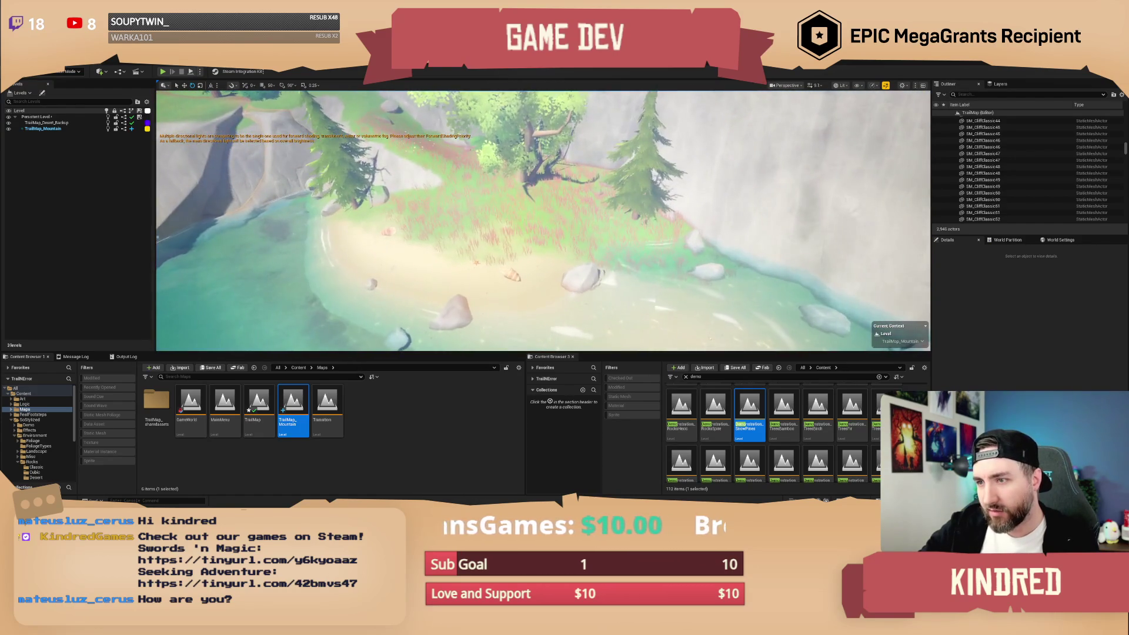
scroll(544, 220, up, 2)
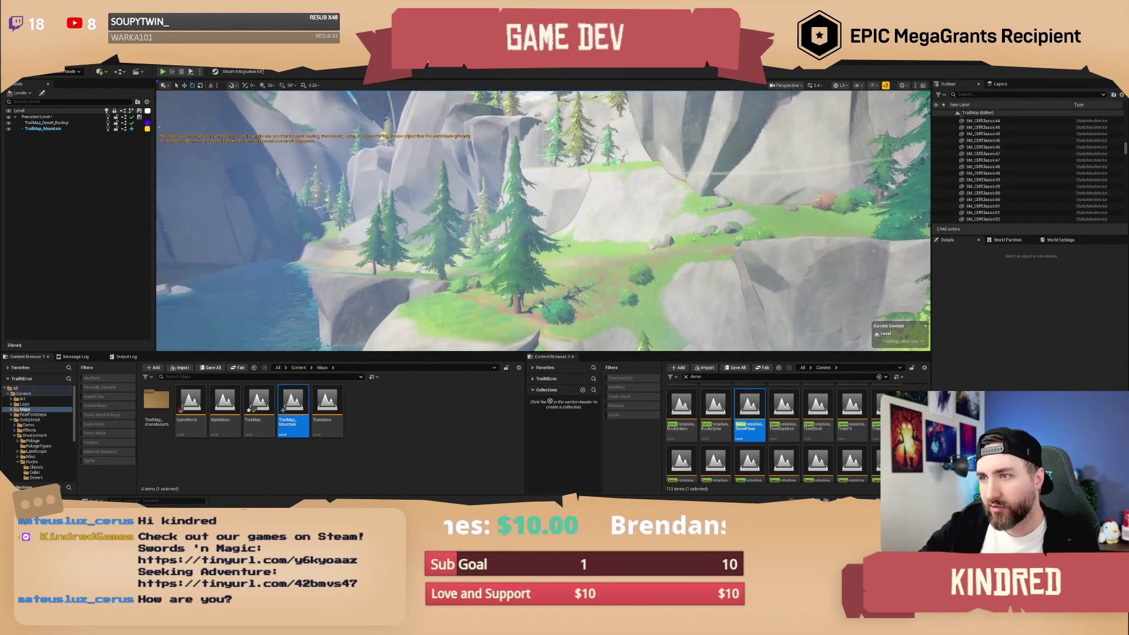
scroll(543, 221, up, 3)
scroll(544, 220, up, 3)
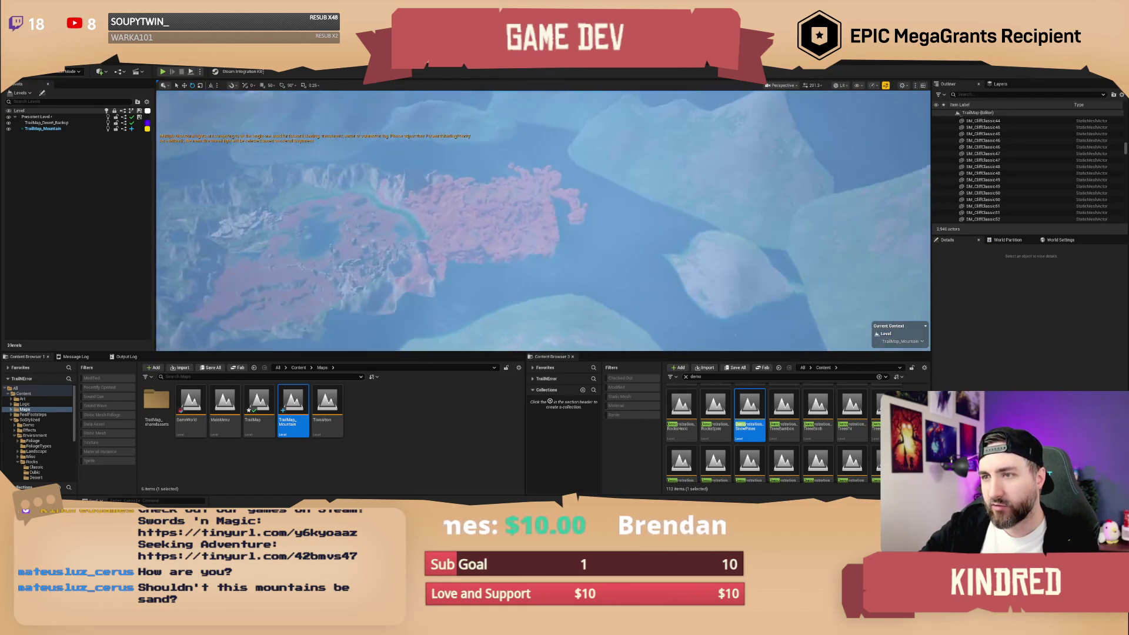
Delete the BP_StylizedSky_Lite sky actor.
click(597, 248)
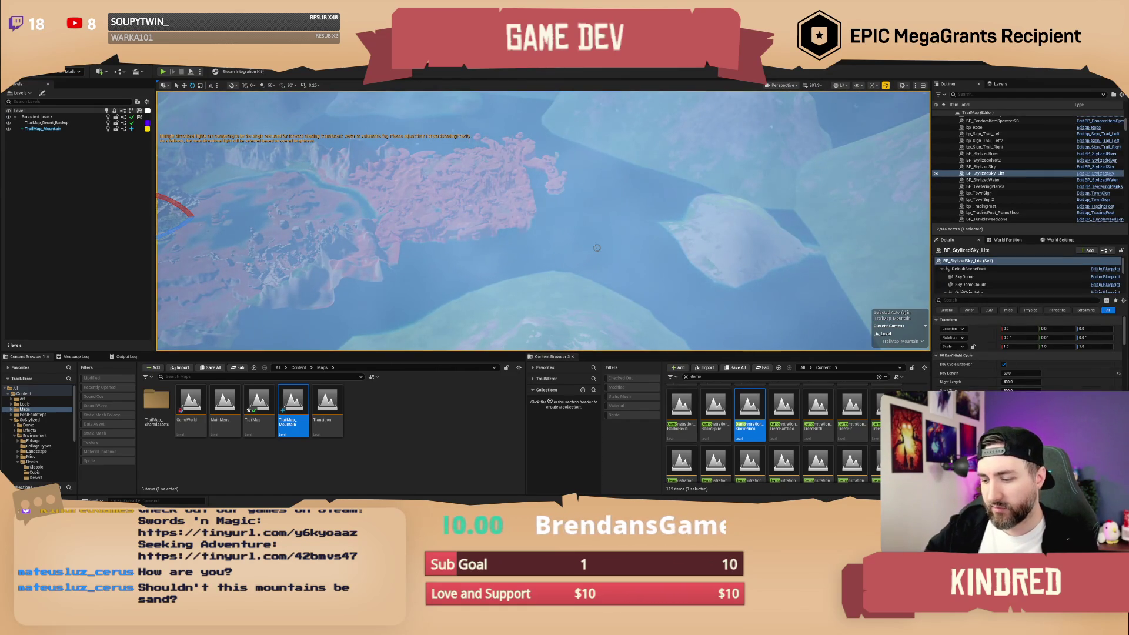
key(Delete)
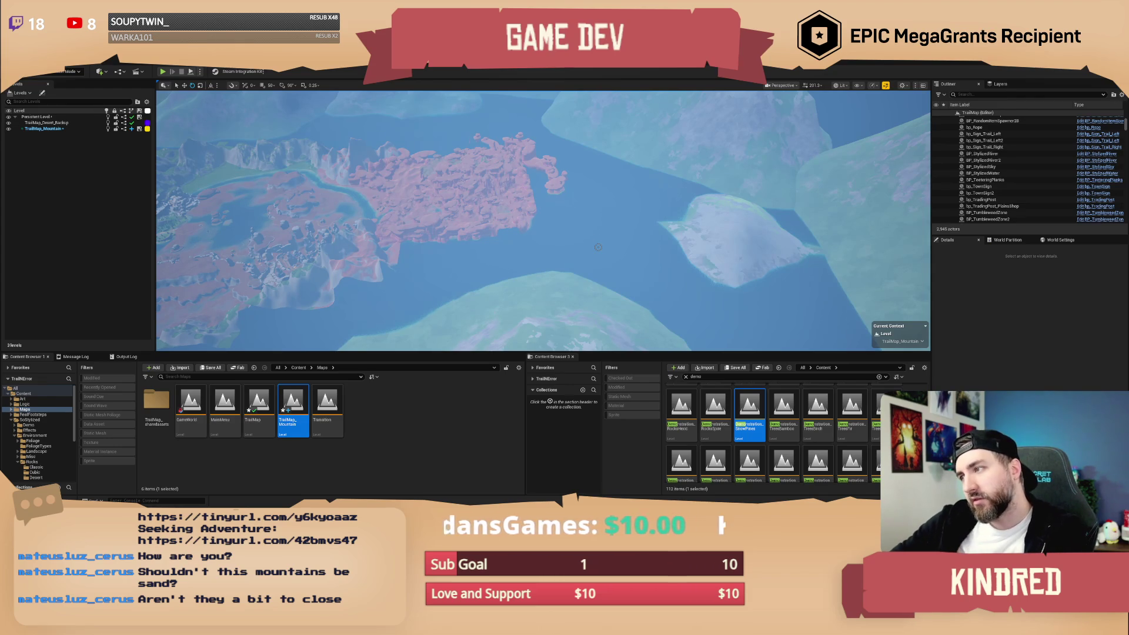
drag(598, 247, 529, 247)
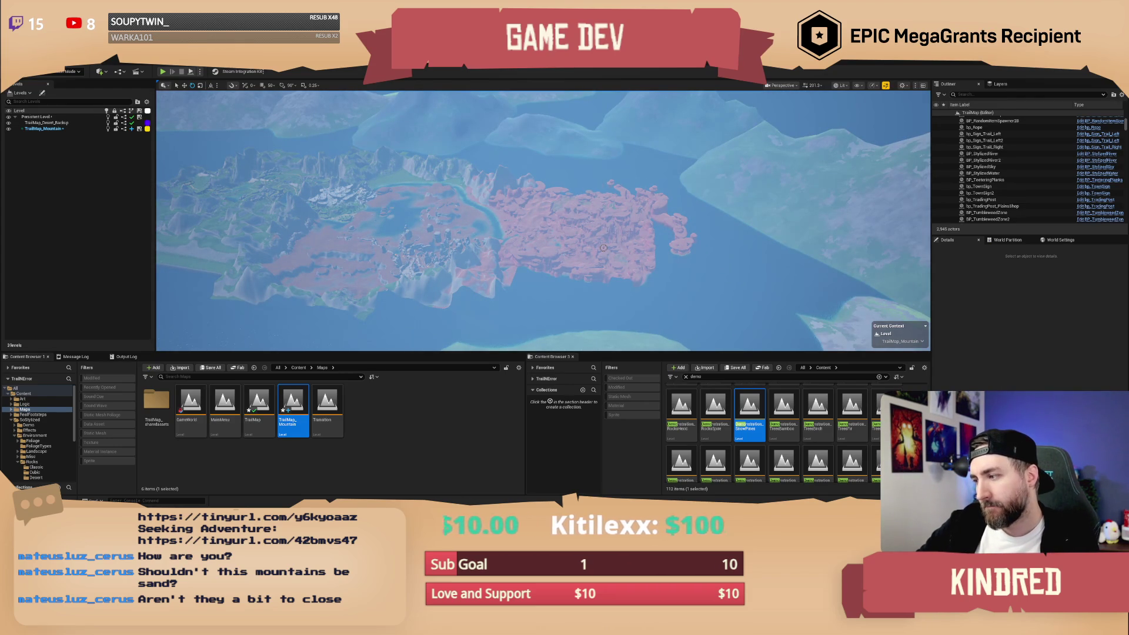
Frame the BP_Water actor, then delete BP_StylizedSky_Lite once more.
click(666, 277)
key(f)
right_click(591, 220)
drag(592, 221, 765, 200)
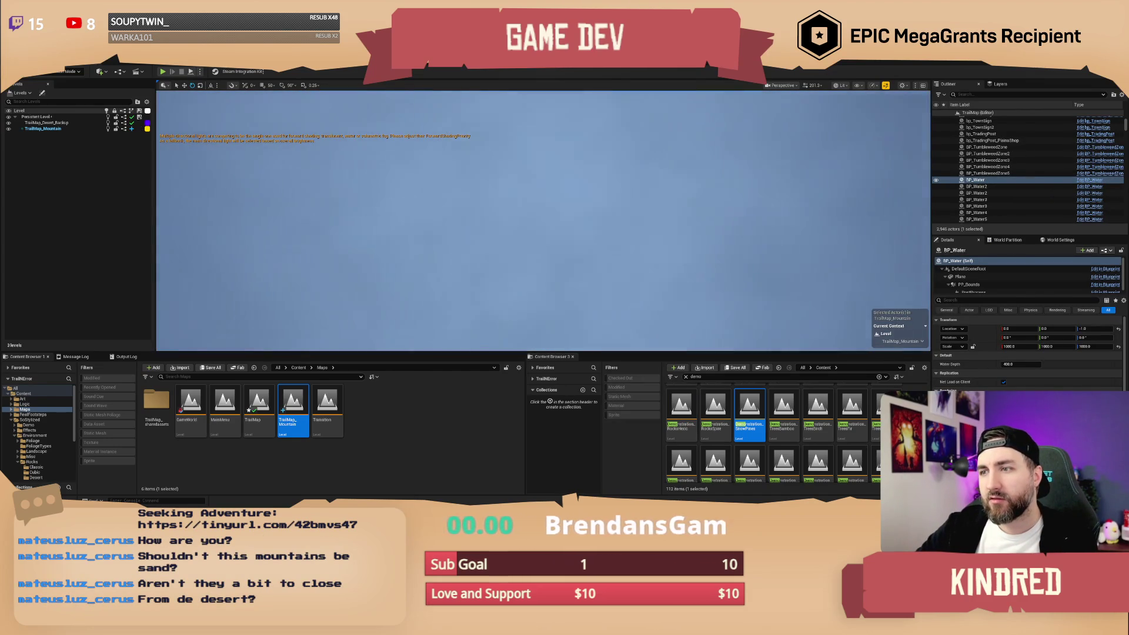
double_click(976, 180)
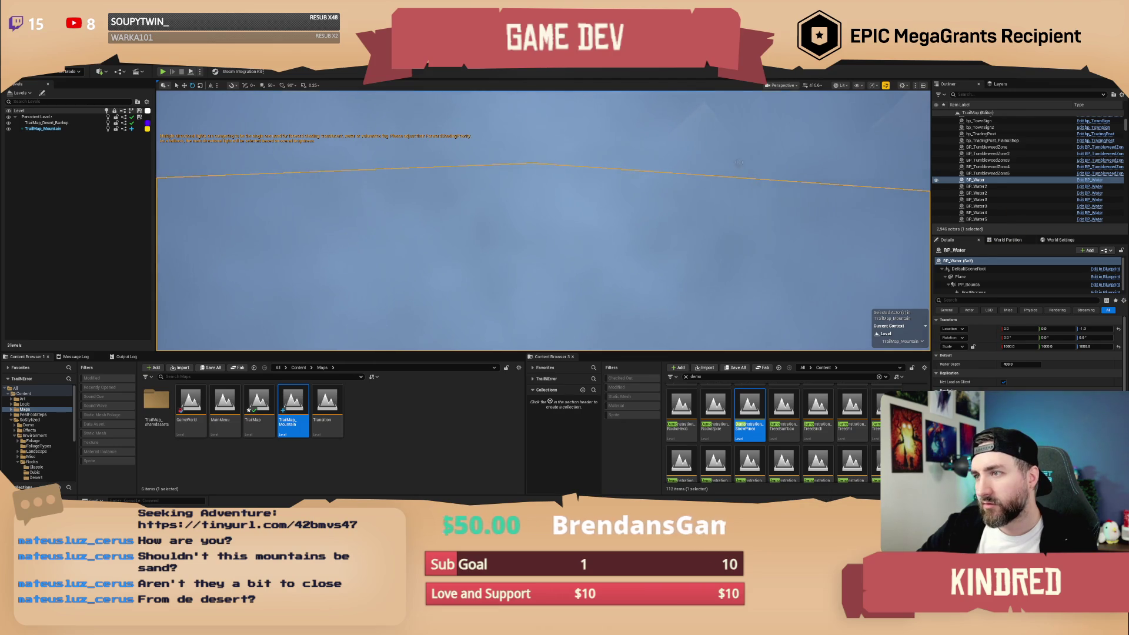
scroll(1012, 170, up, 4)
click(1014, 173)
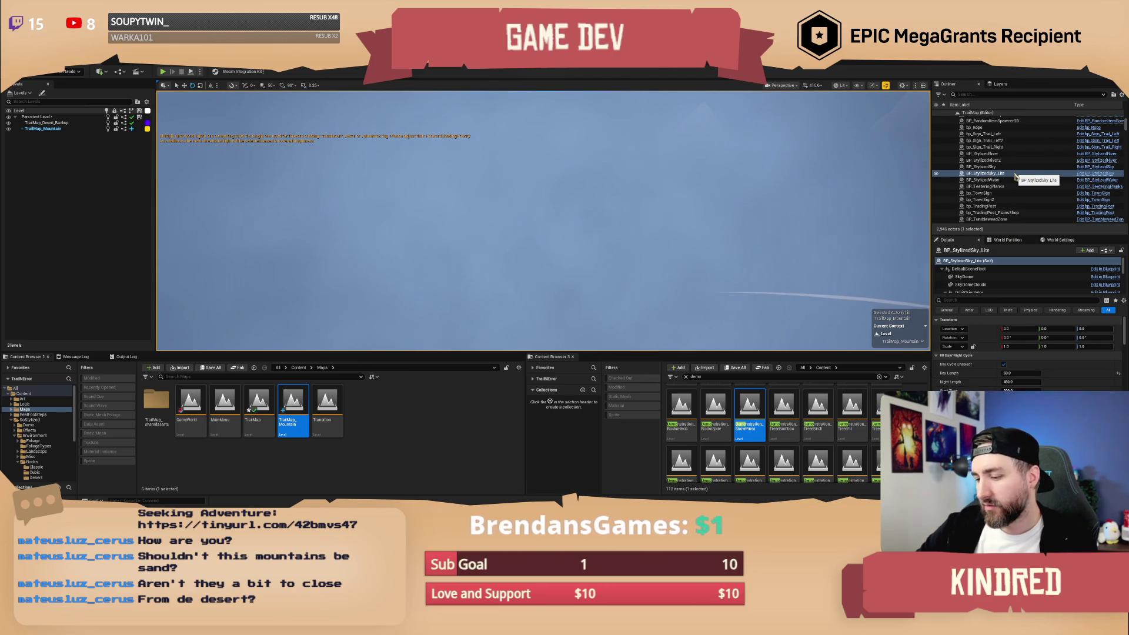
key(Delete)
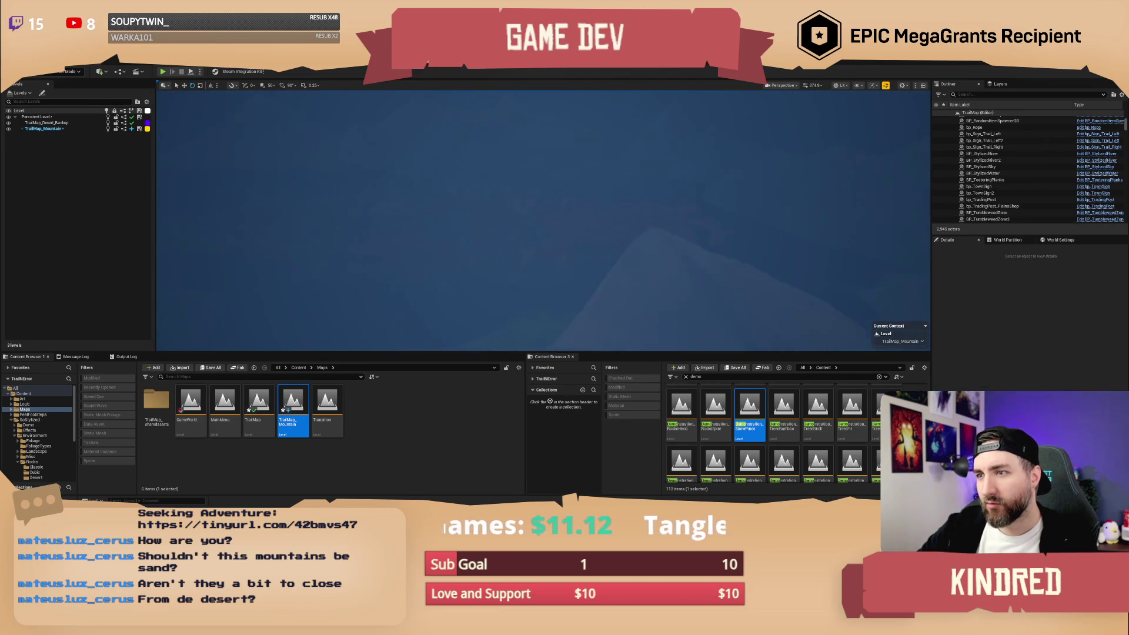
Filter the Outliner for 'sky', select BP_StylizedSky, and hide the TrailMap_Mountain level.
click(971, 95)
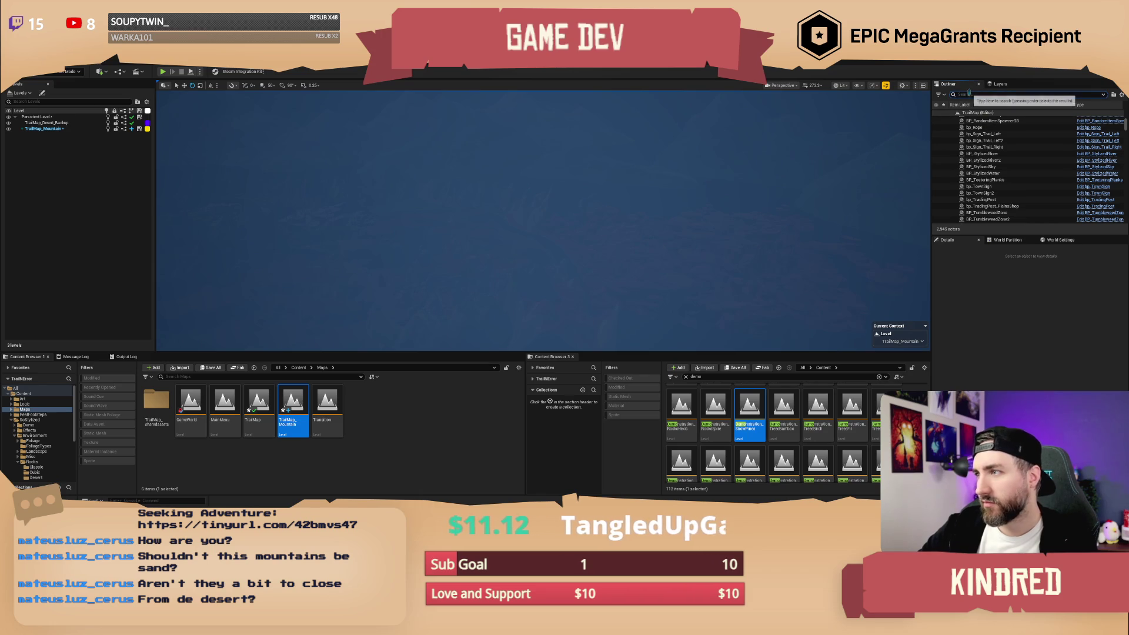
text(sky)
click(1034, 119)
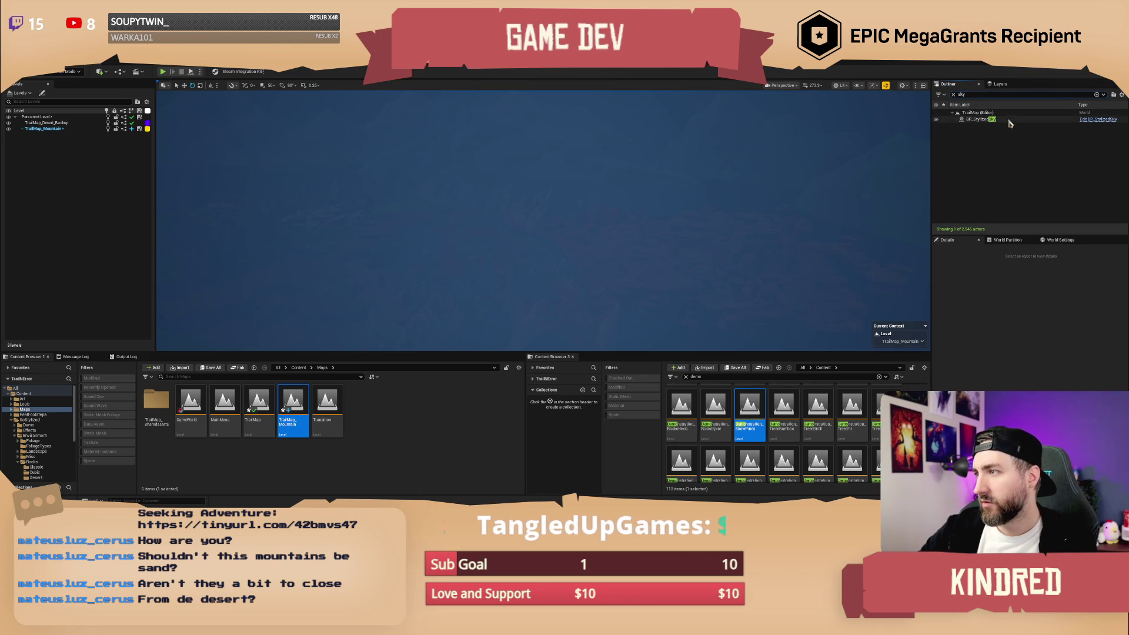
scroll(1059, 352, down, 10)
scroll(1064, 380, down, 10)
scroll(1060, 375, up, 2)
drag(444, 221, 444, 221)
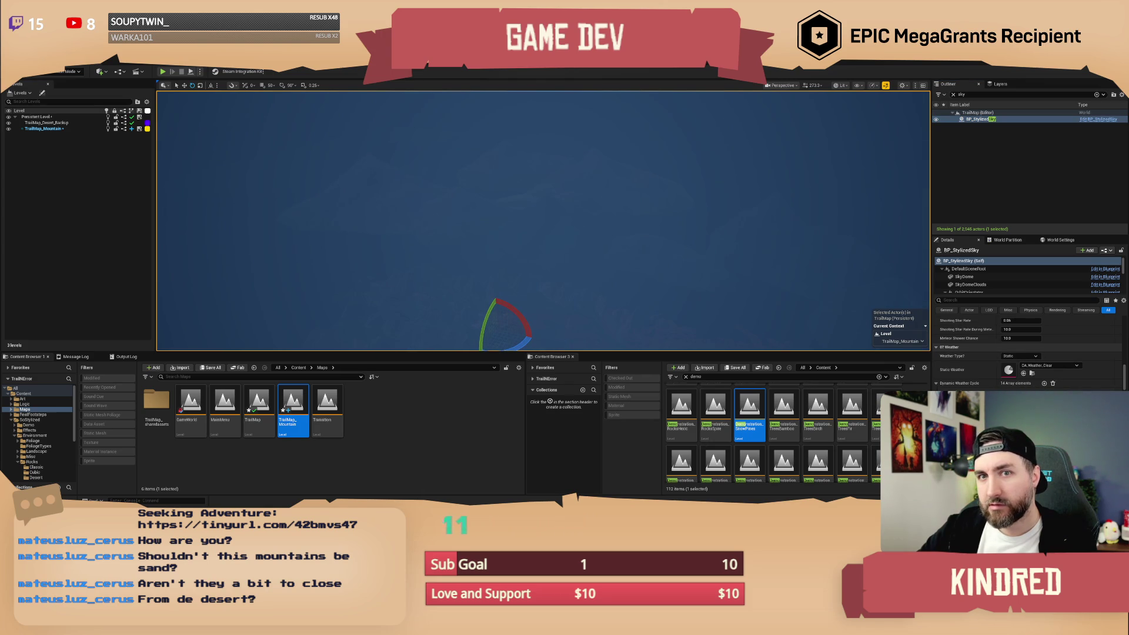
click(9, 129)
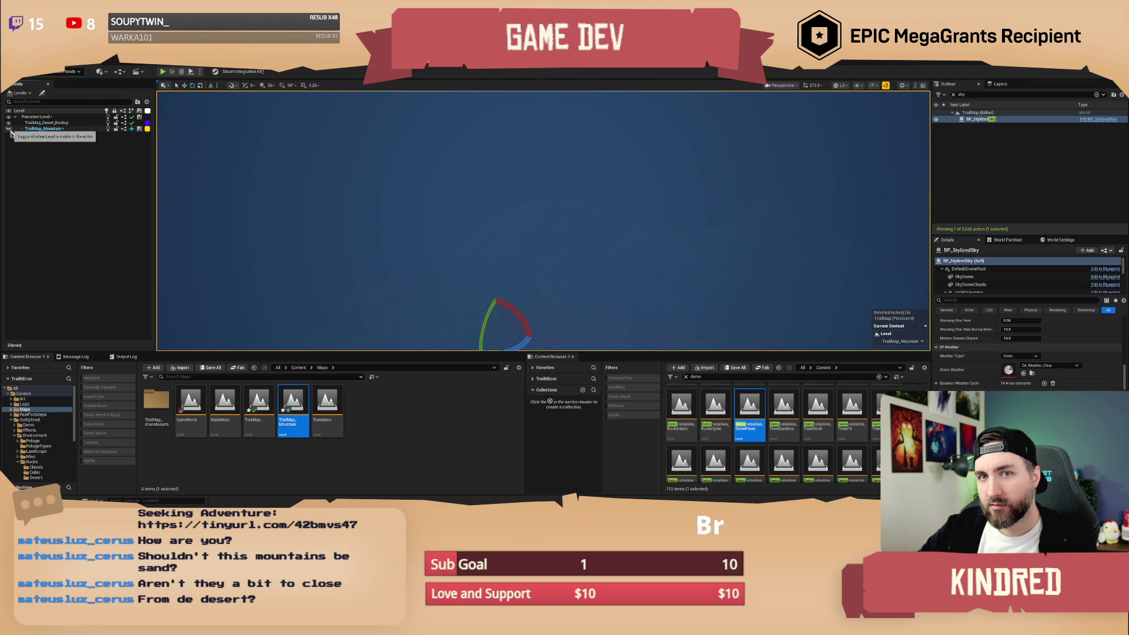
Undo the deletion to restore the BP_StylizedSky_Lite actor.
right_click(647, 229)
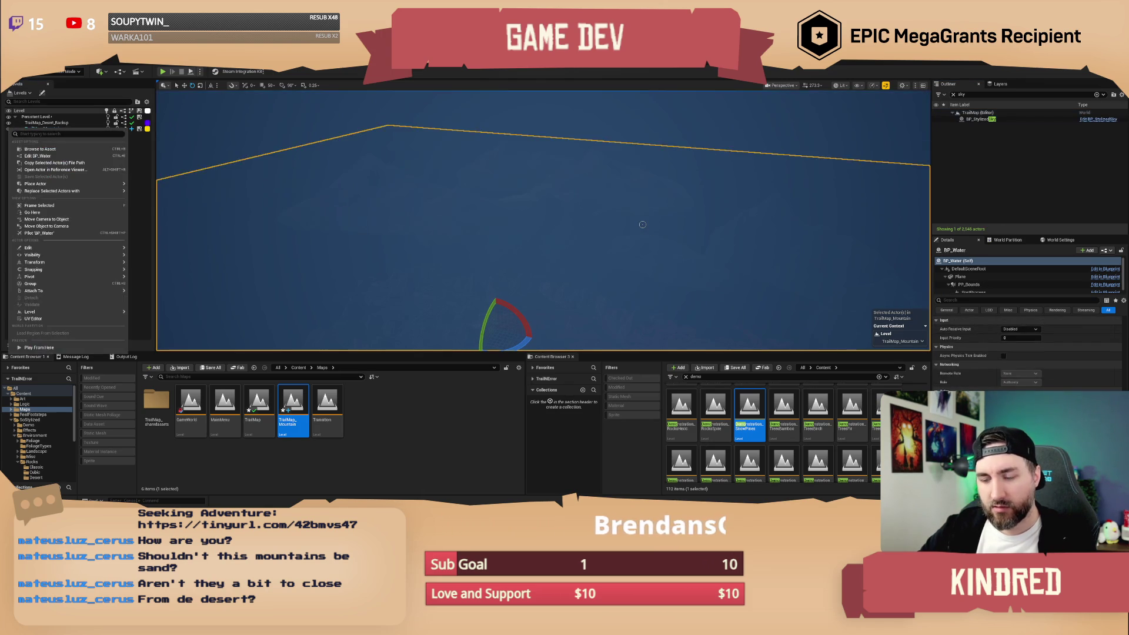
click(601, 221)
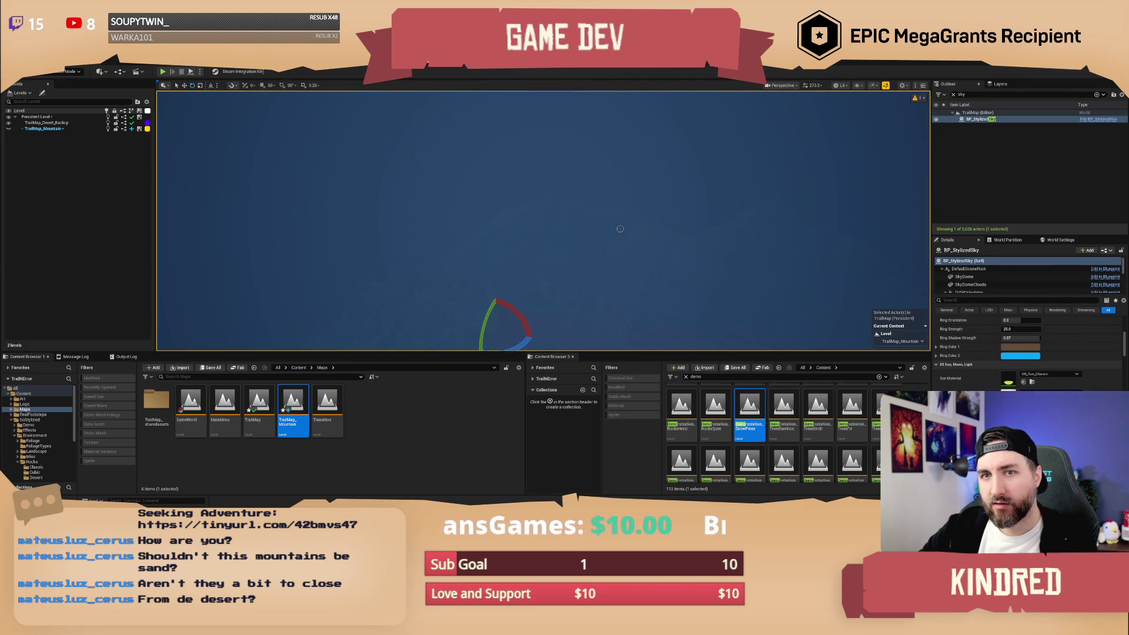
key(Escape)
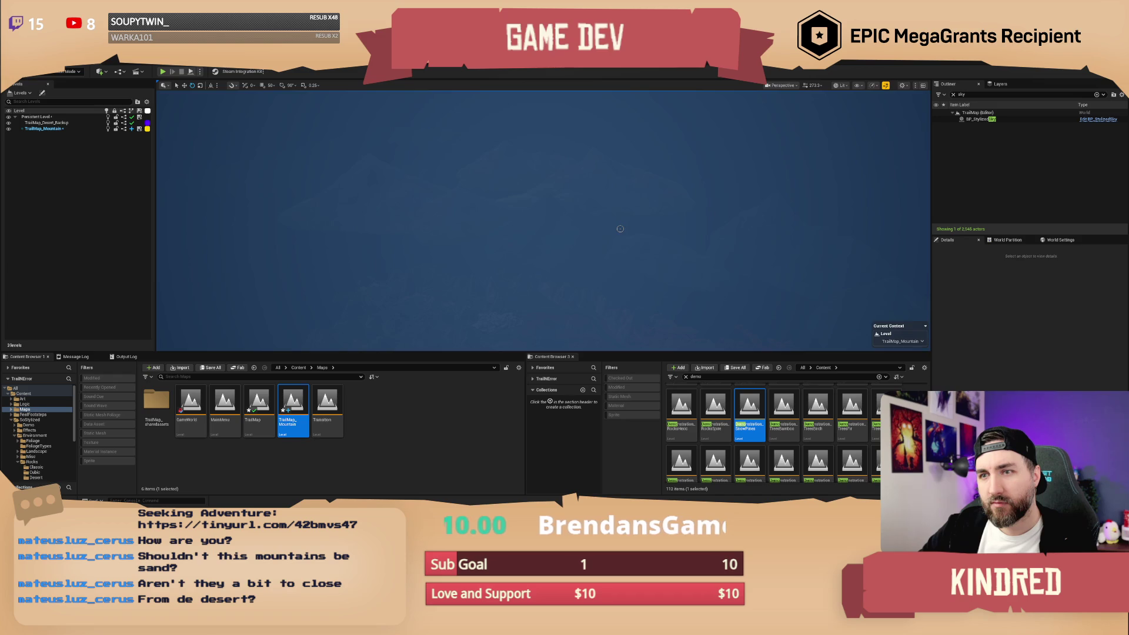
key(ctrl+z)
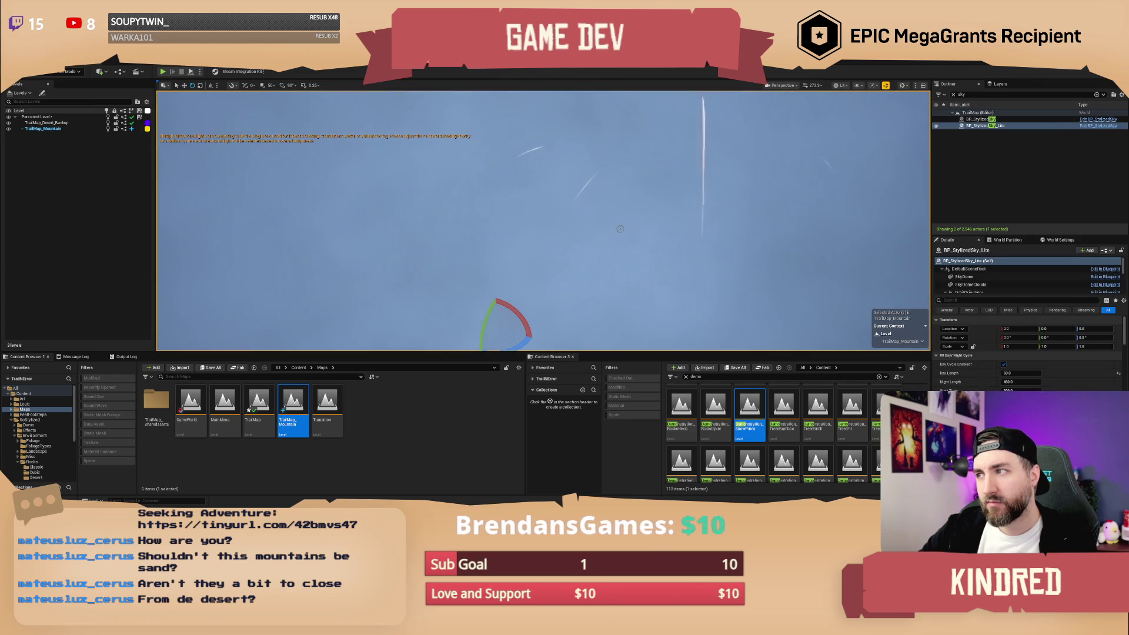
key(ctrl+z)
Select BP_StylizedSky_Lite, SM_Mountain04 and SM_Mountain03 in turn, framing SM_Mountain03.
drag(620, 228, 626, 228)
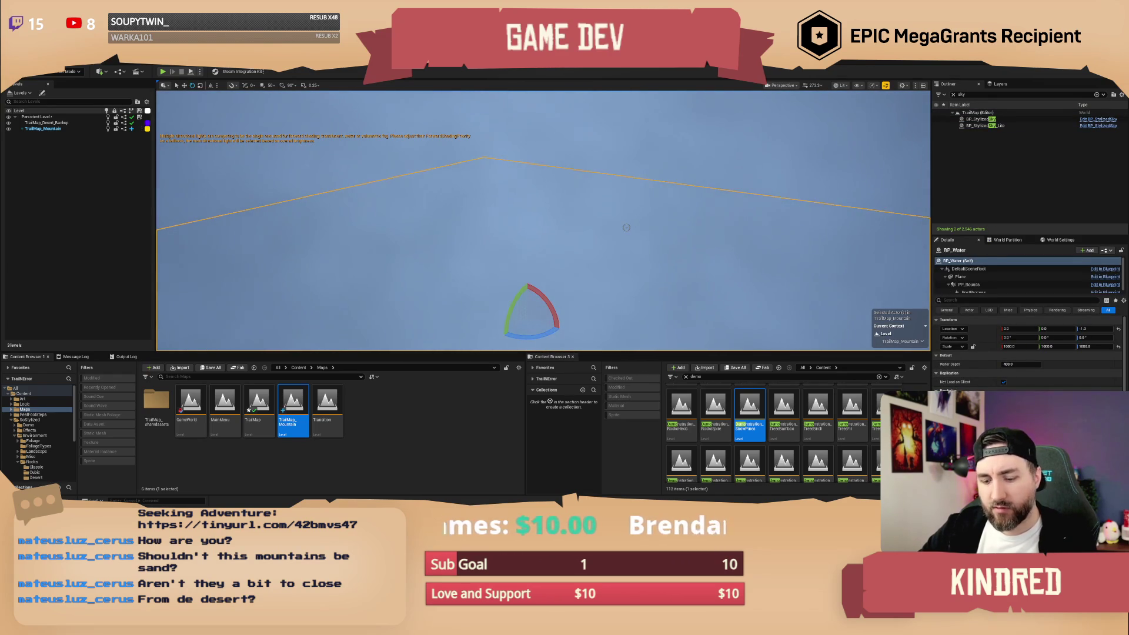
click(626, 227)
key(Escape)
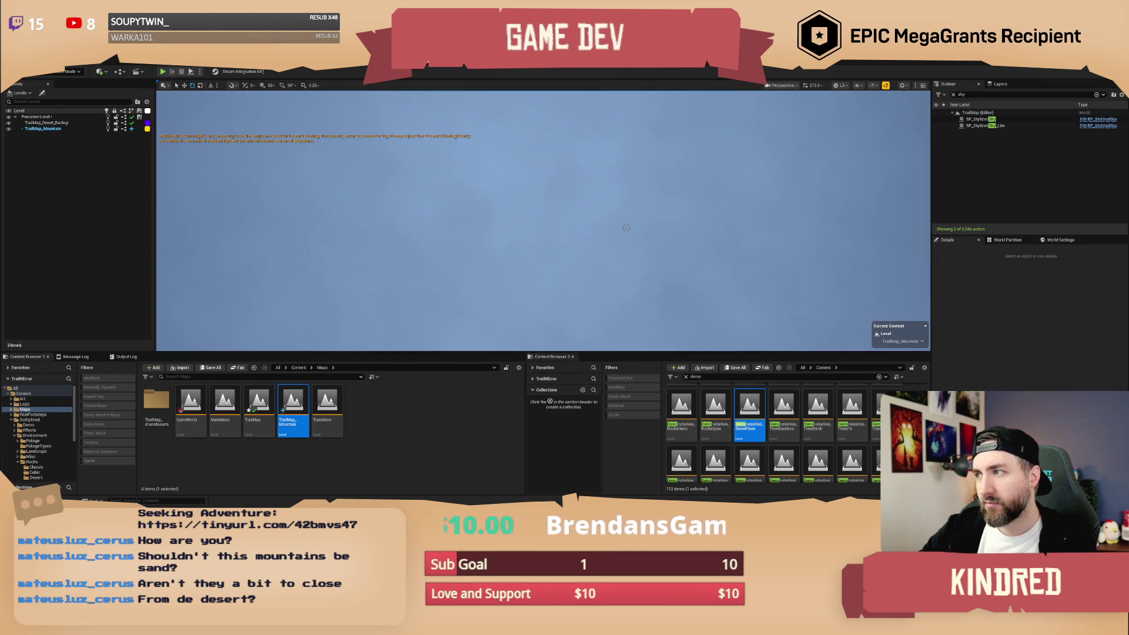
click(626, 227)
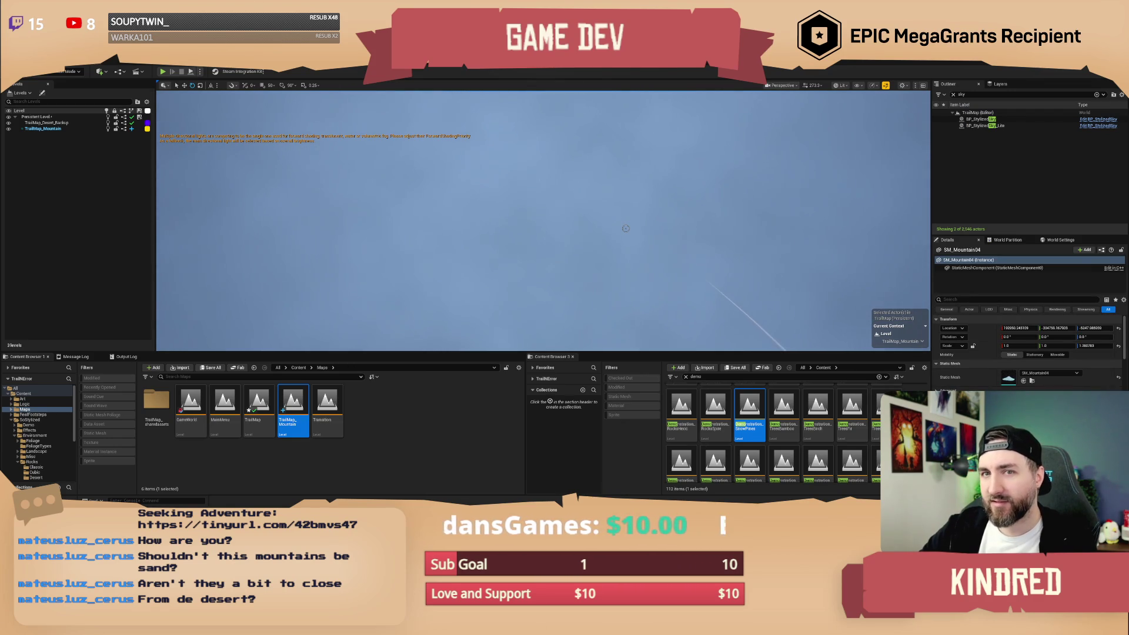
click(625, 228)
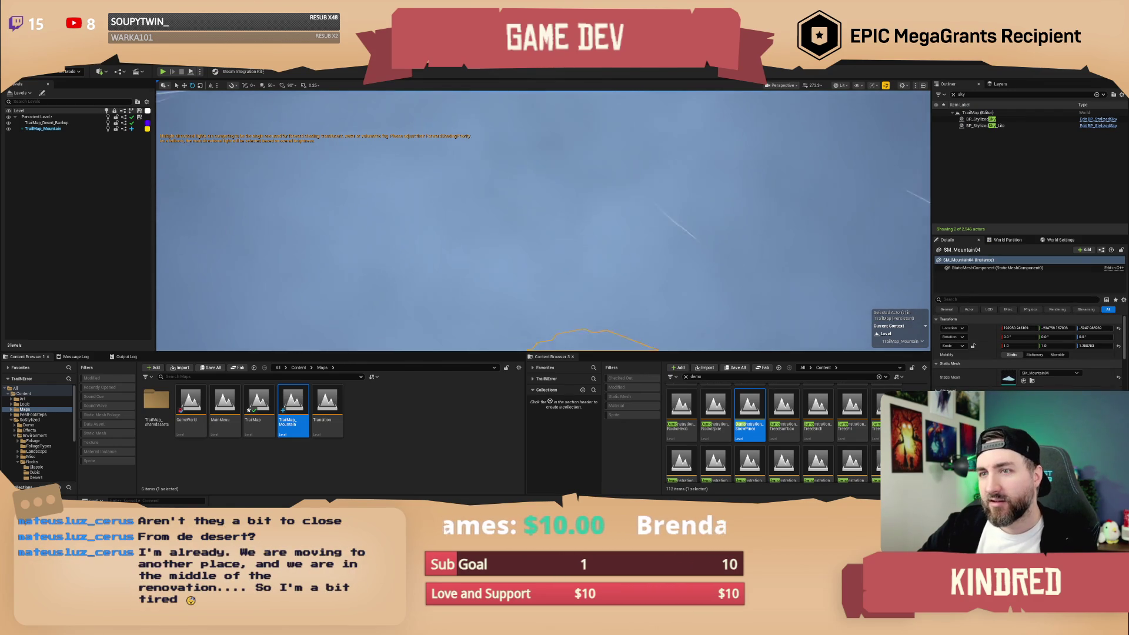
key(f)
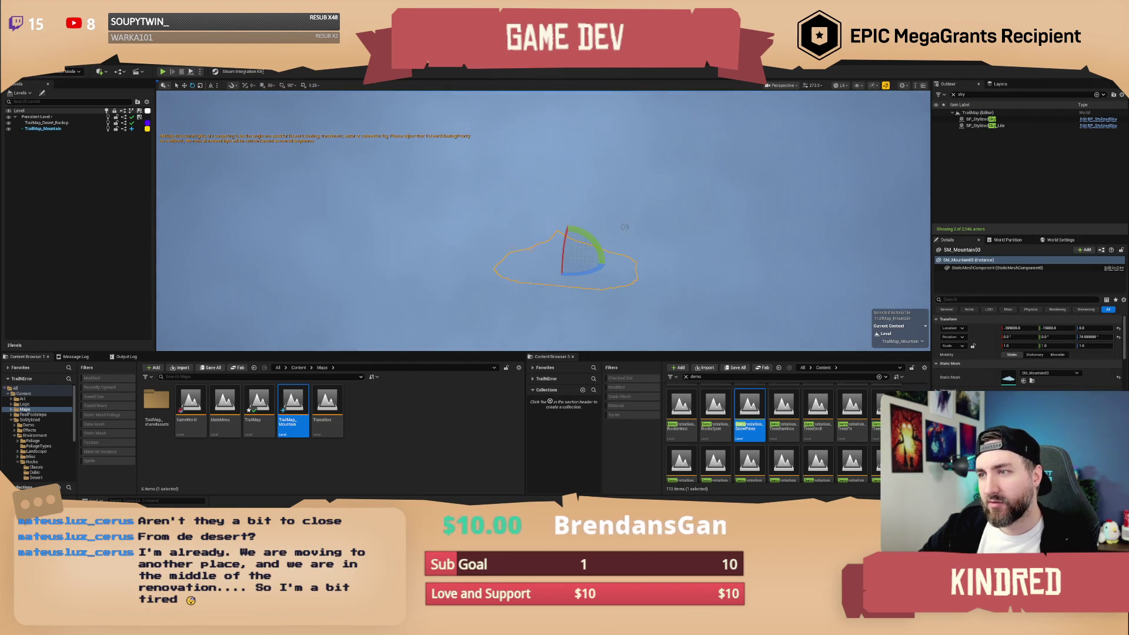
click(627, 221)
Hide BP_StylizedSky_Lite to clear the haze and fly over the pines, cliffs and lake.
drag(616, 209, 617, 208)
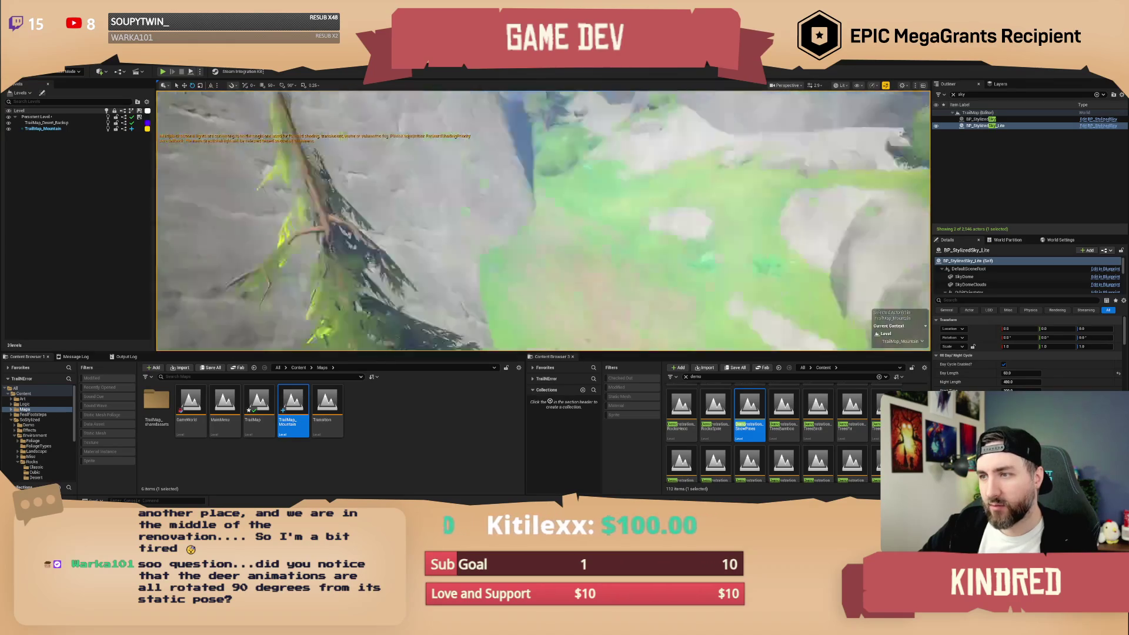
click(983, 125)
drag(705, 265, 787, 182)
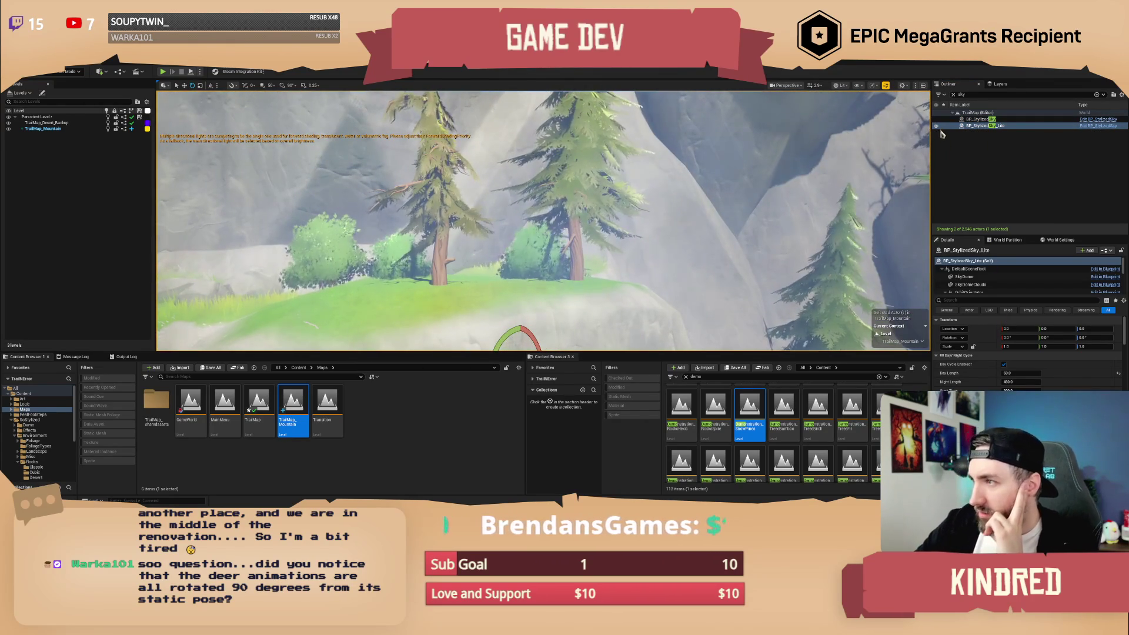
click(937, 126)
drag(541, 224, 491, 219)
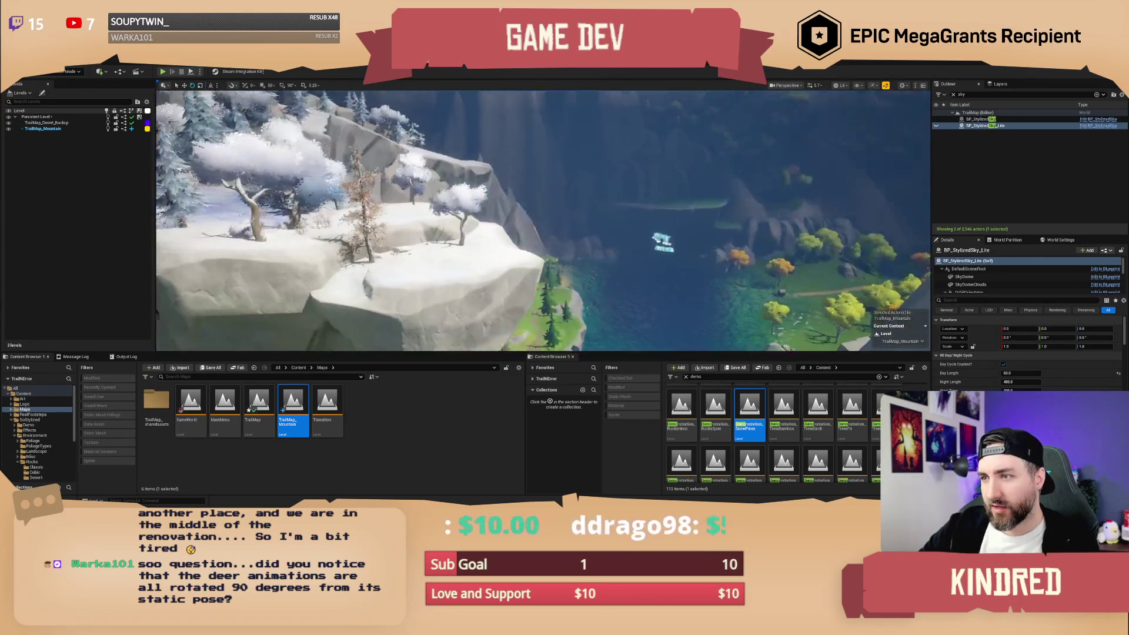
drag(491, 219, 472, 209)
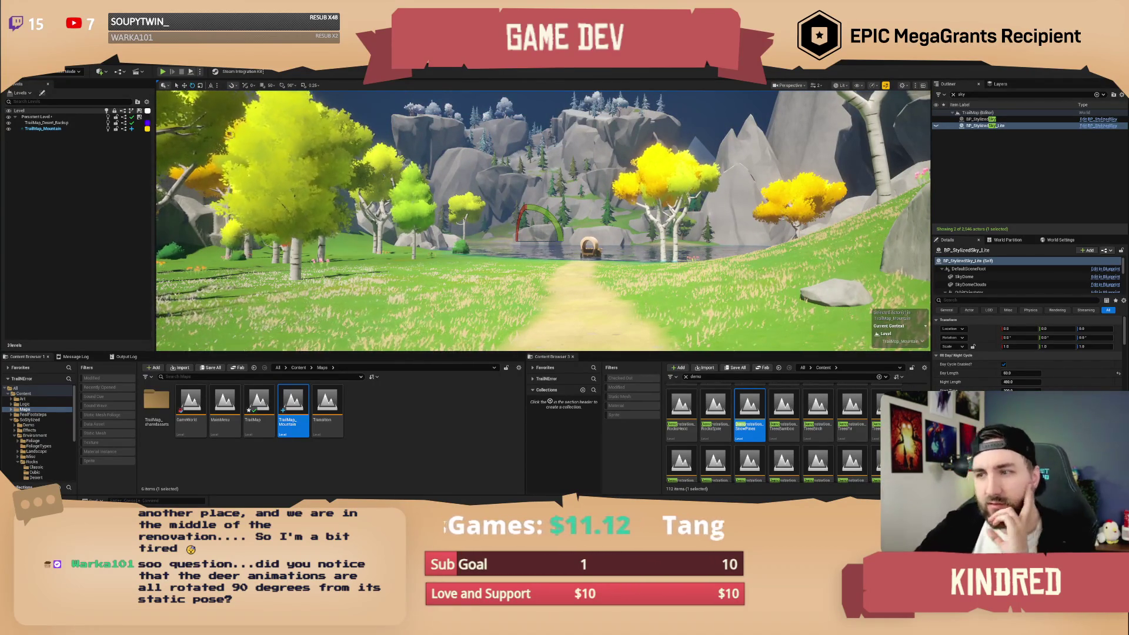
Remove the TrailMap_Mountain level from the Levels panel, confirming with Yes.
double_click(61, 129)
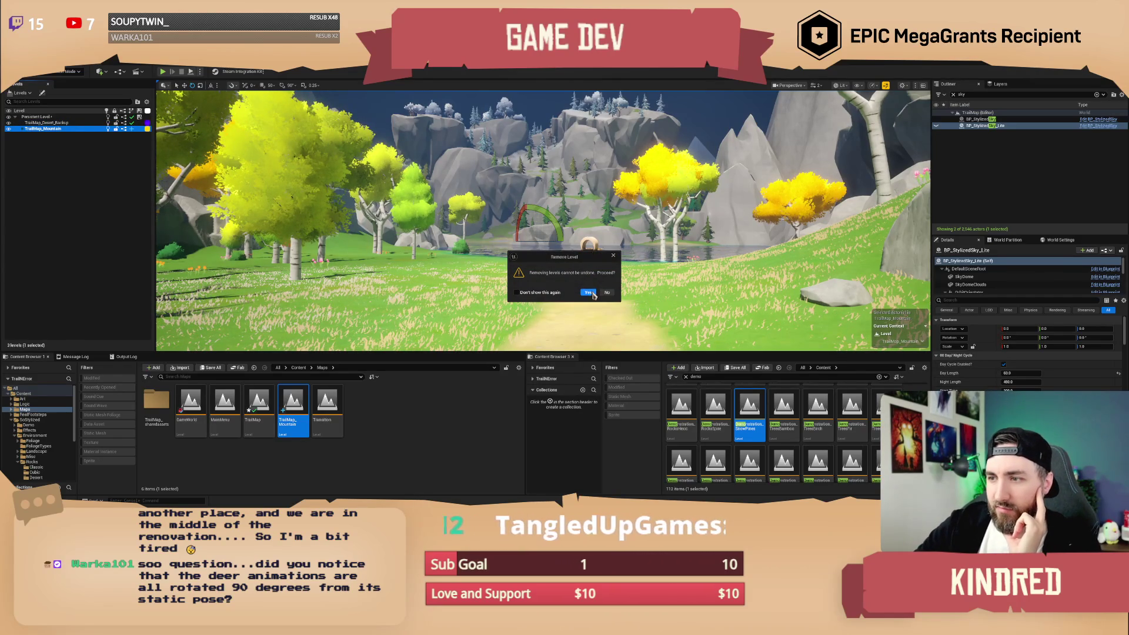
click(588, 291)
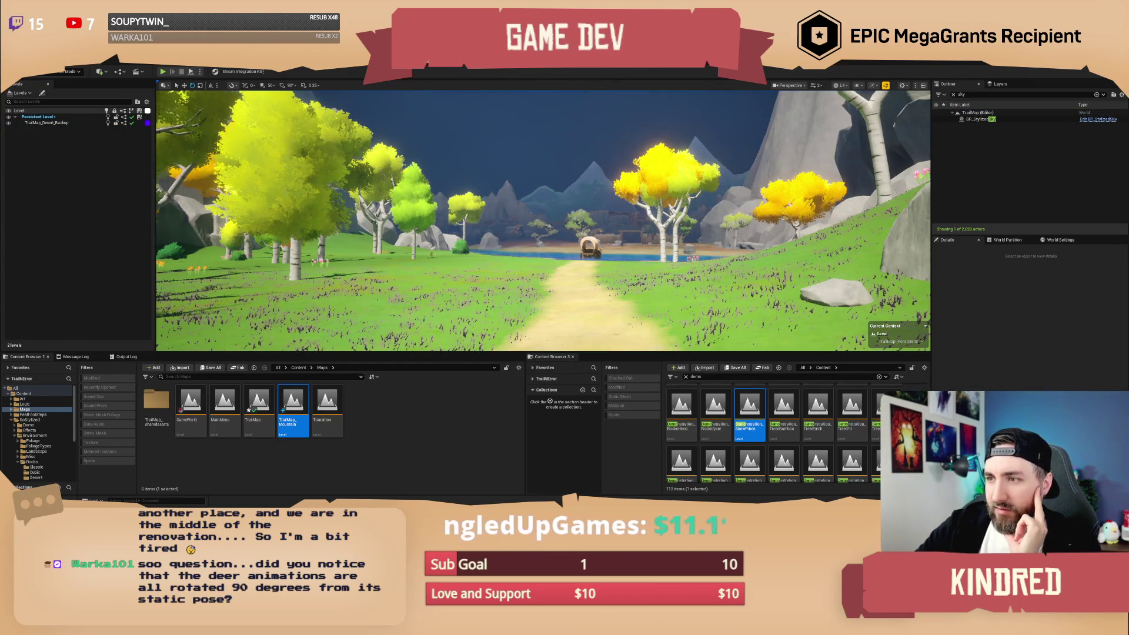
scroll(544, 221, up, 3)
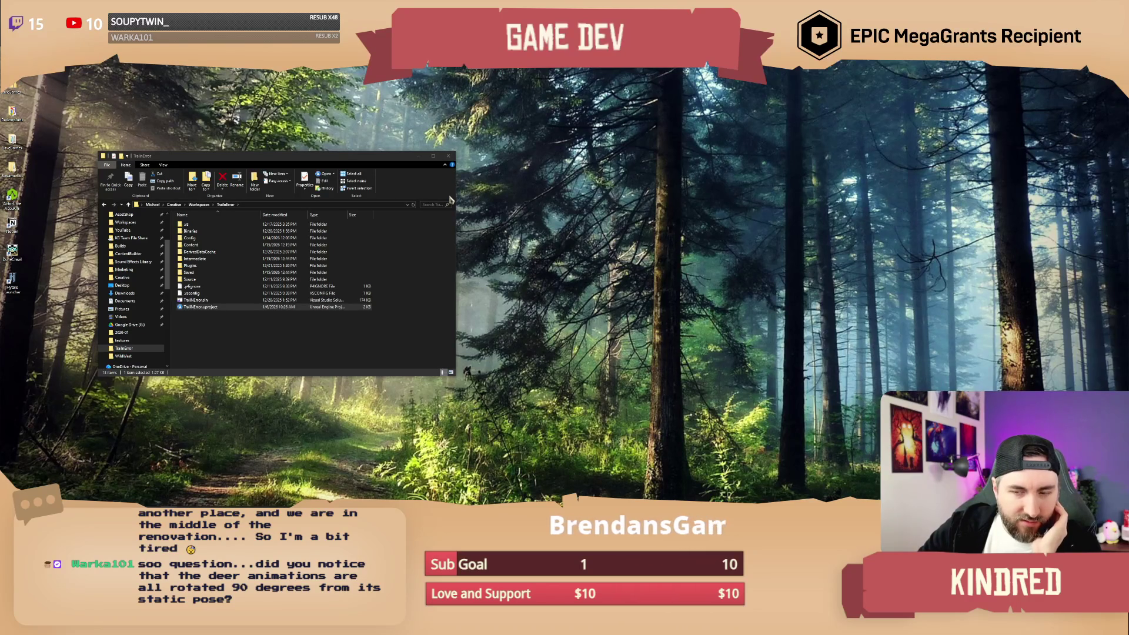
Select TrailBrew.uproject in the project folder to relaunch it in Unreal Engine.
click(381, 161)
drag(381, 161, 377, 157)
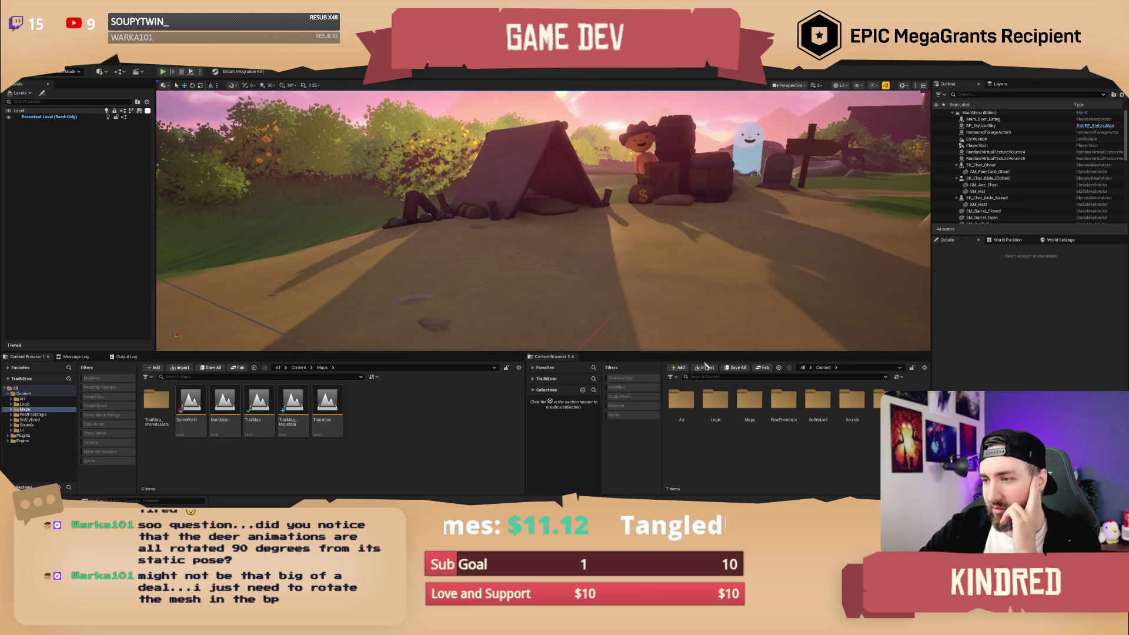
Search the Content Browser for 'deer' and open SK_Deer in the Skeletal Mesh Editor.
click(709, 377)
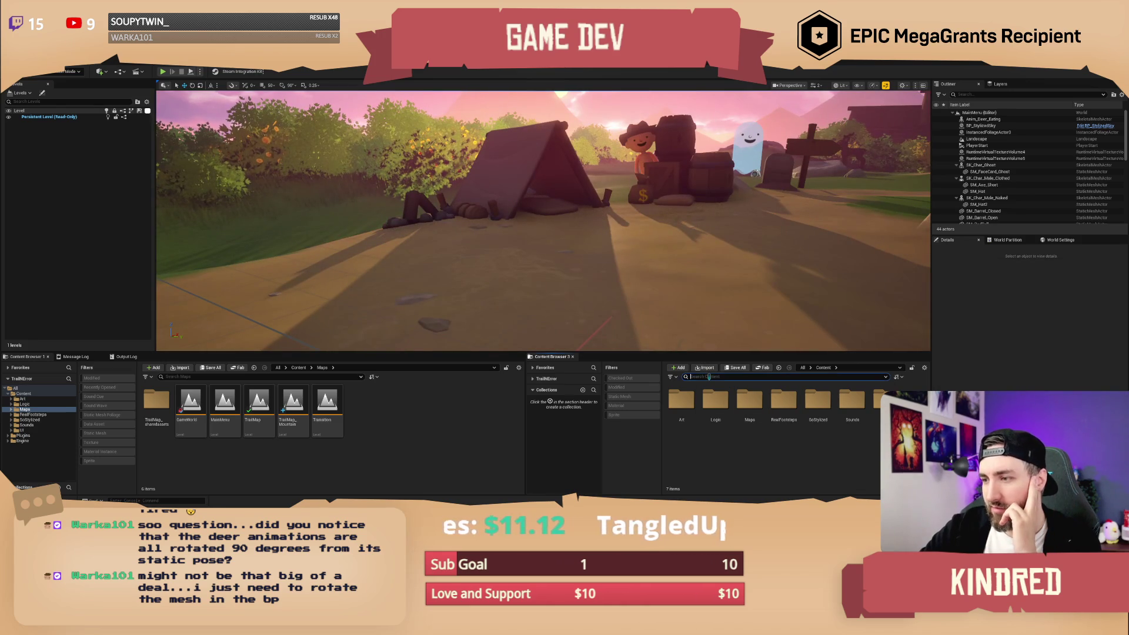
text(deer)
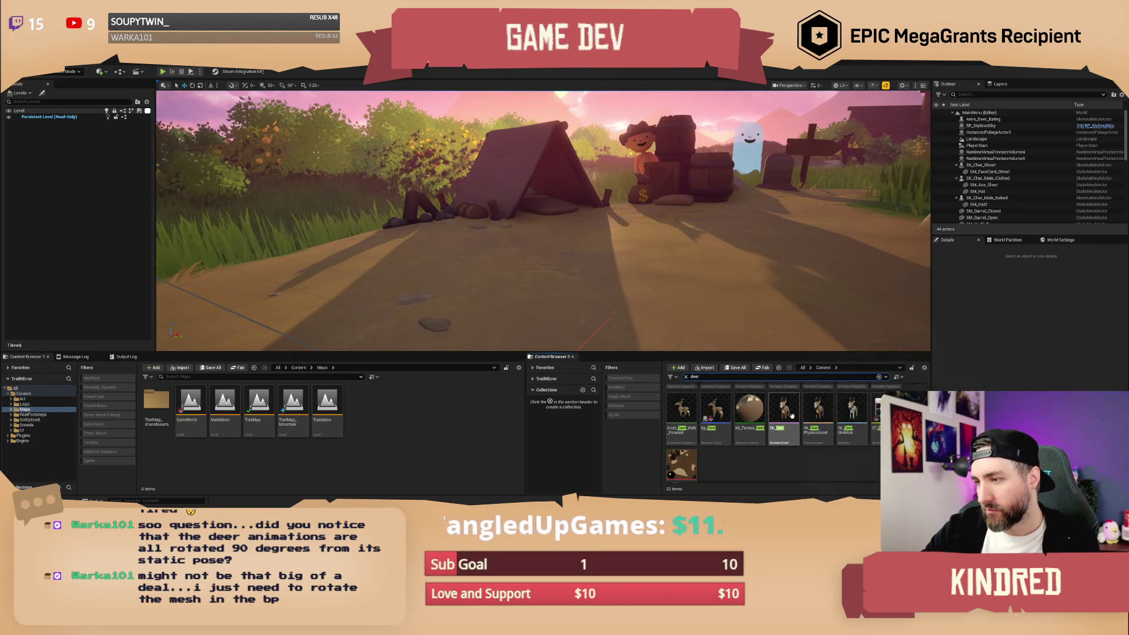
double_click(786, 416)
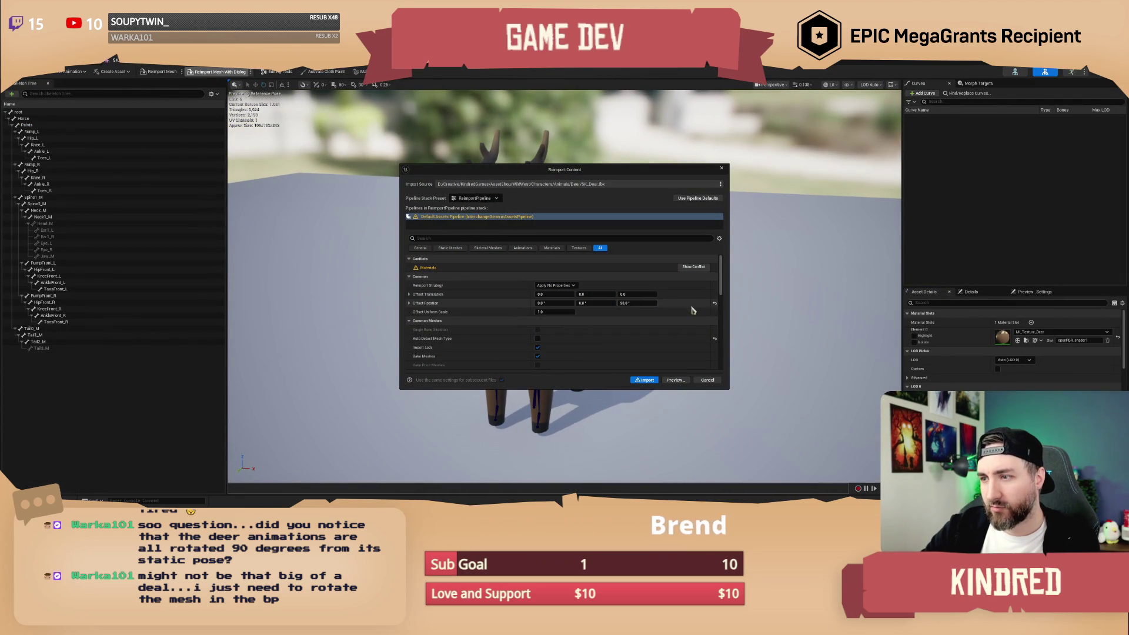
Confirm the SK_Deer reimport and assign MI_Texture_Deer to its material slot.
click(650, 380)
mouse_move(652, 336)
mouse_down()
mouse_move(653, 353)
mouse_move(814, 330)
mouse_up()
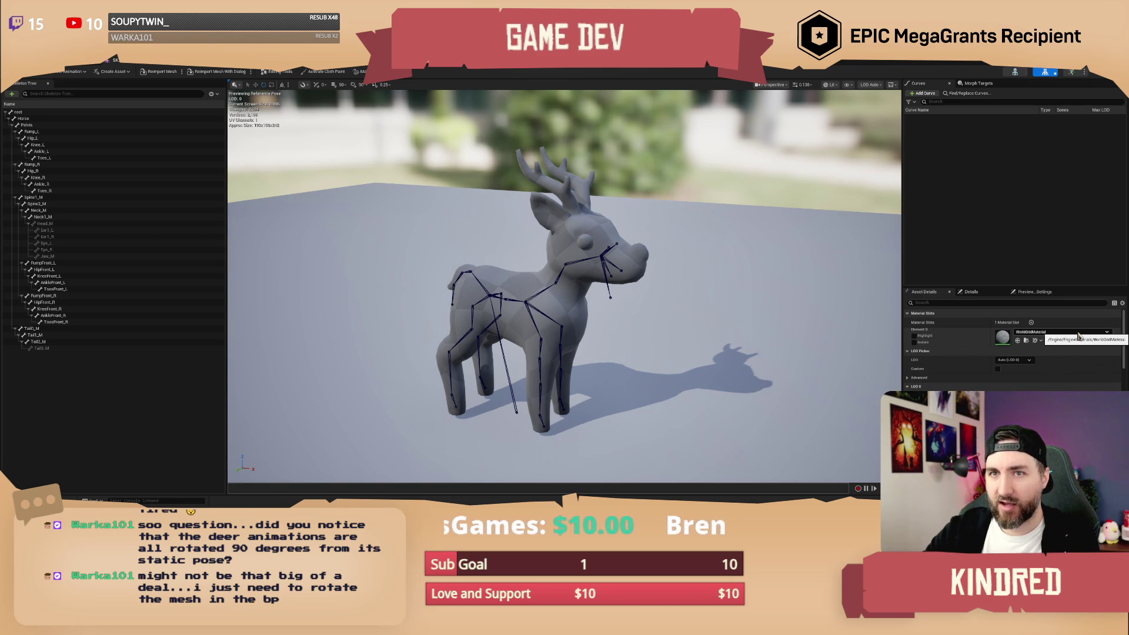
click(1079, 333)
text(deer)
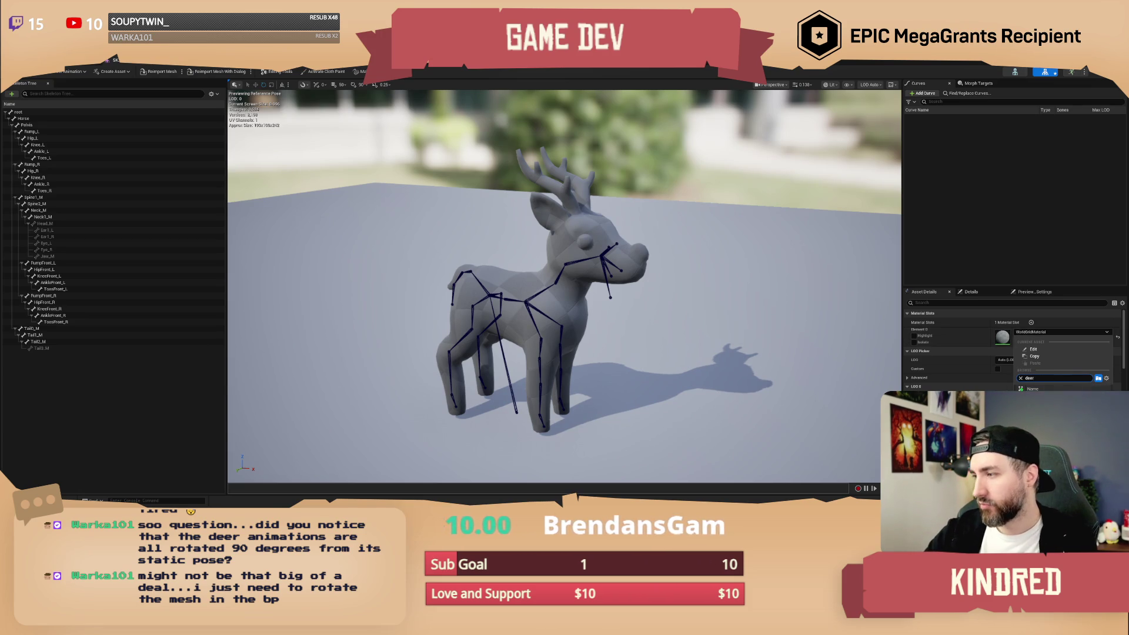
key(Return)
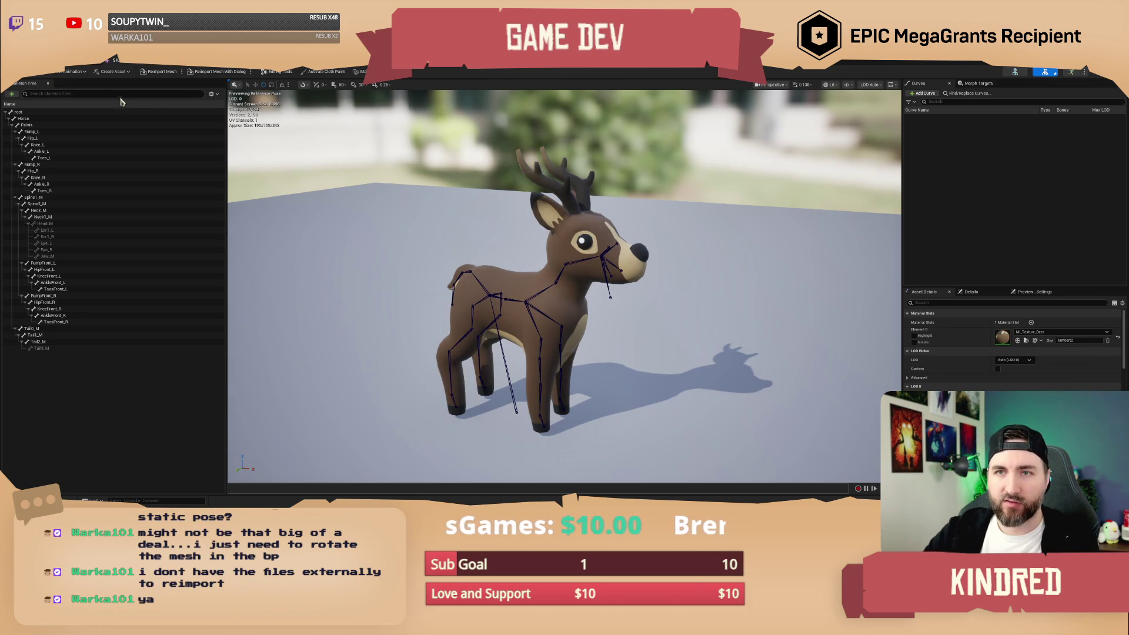
Save SK_Deer, checking the asset out, and close the mesh editor.
key(ctrl+s)
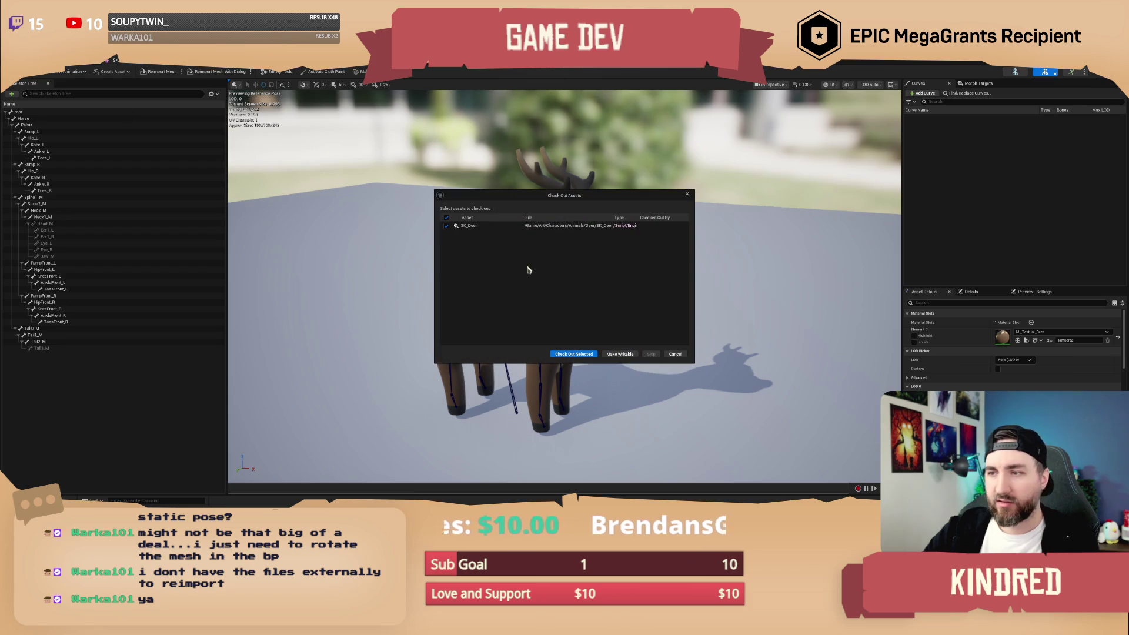
click(574, 356)
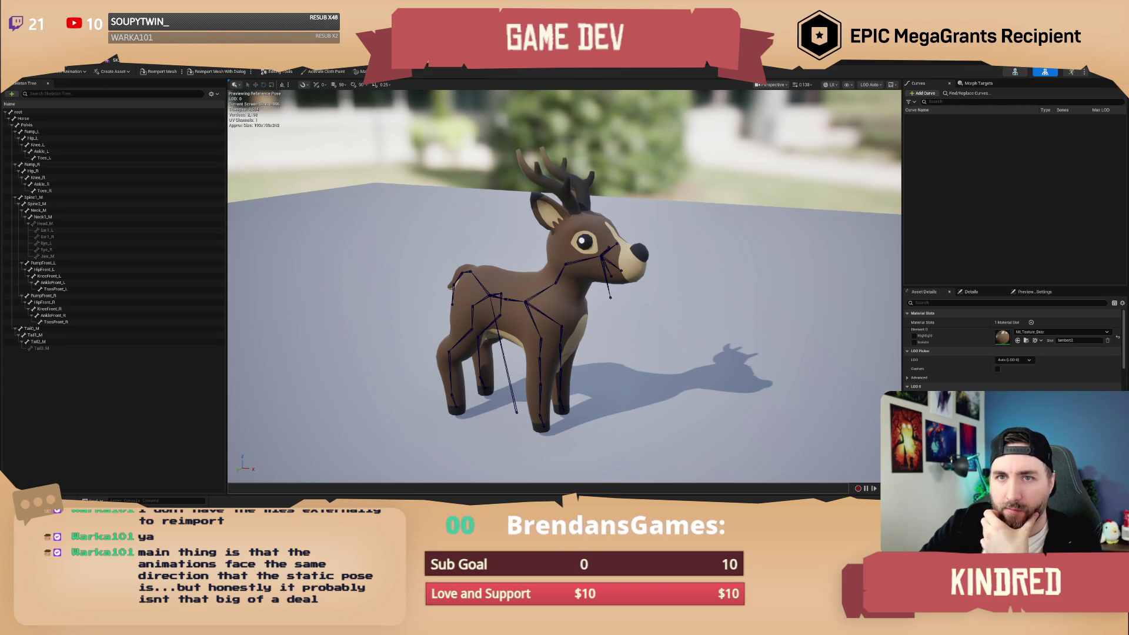
click(68, 68)
right_click(788, 411)
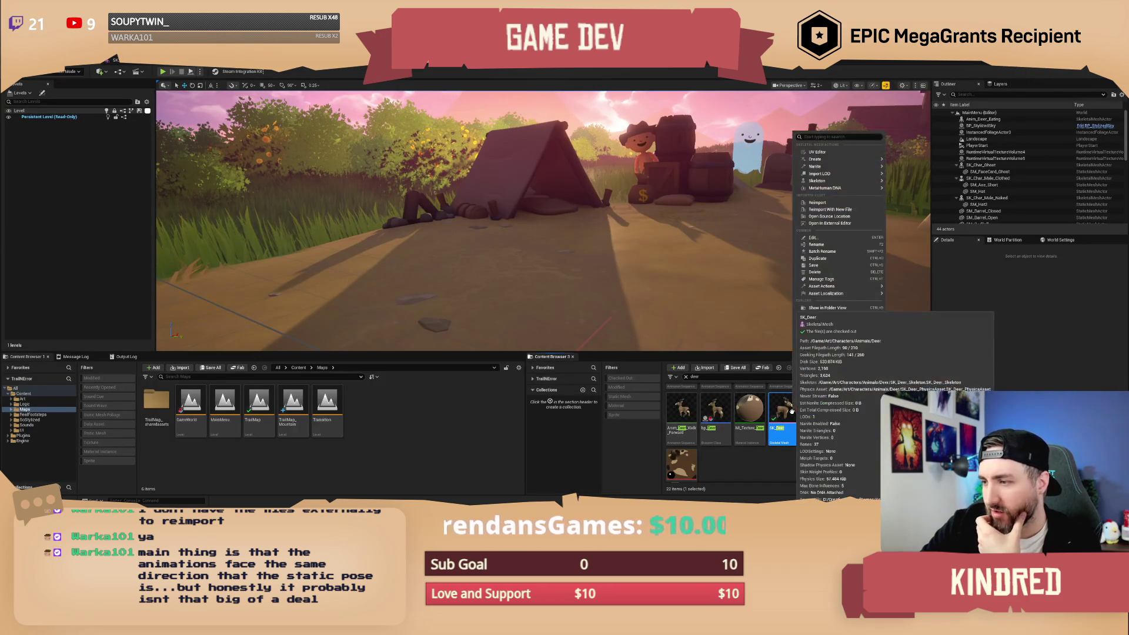
Place Anim_Deer_Walk_Forward in the level near the tent and focus on it.
mouse_move(858, 388)
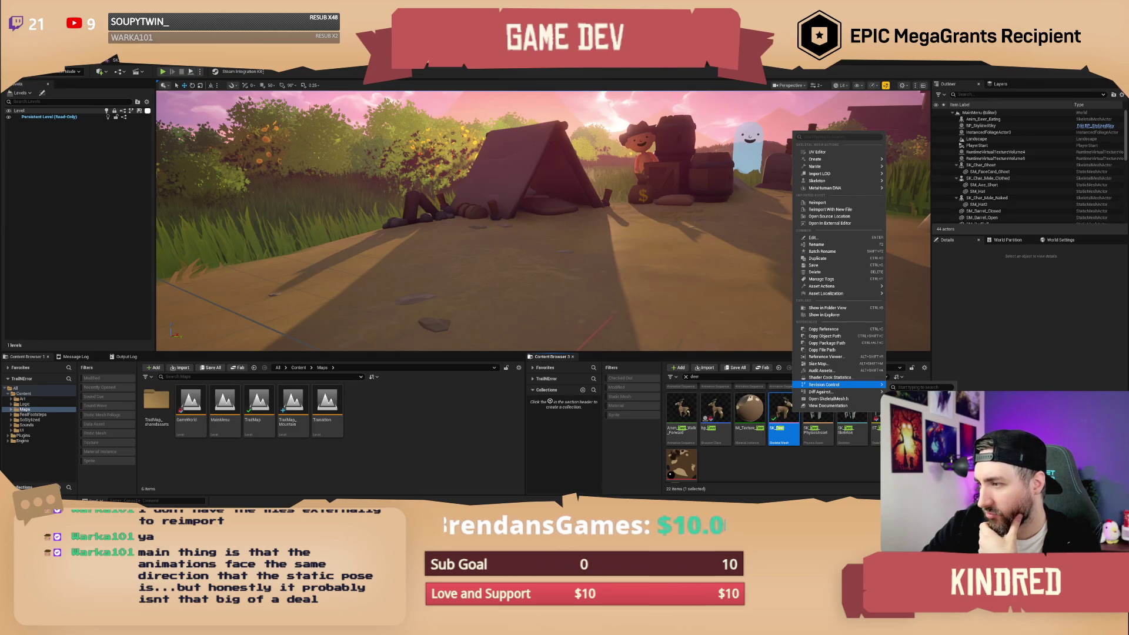
click(815, 453)
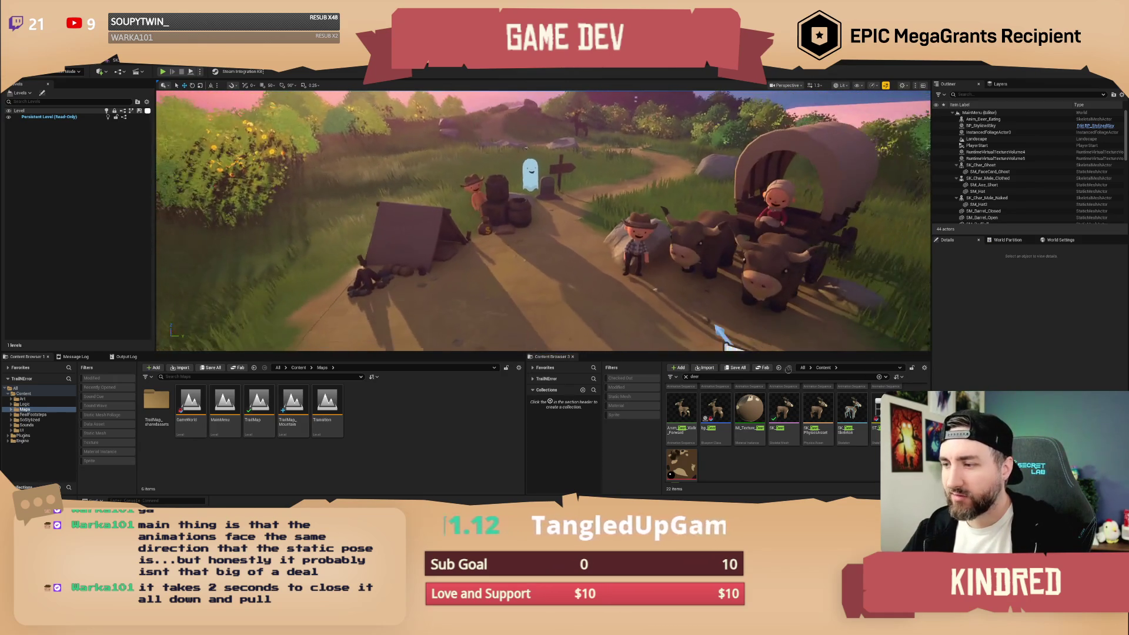
click(783, 411)
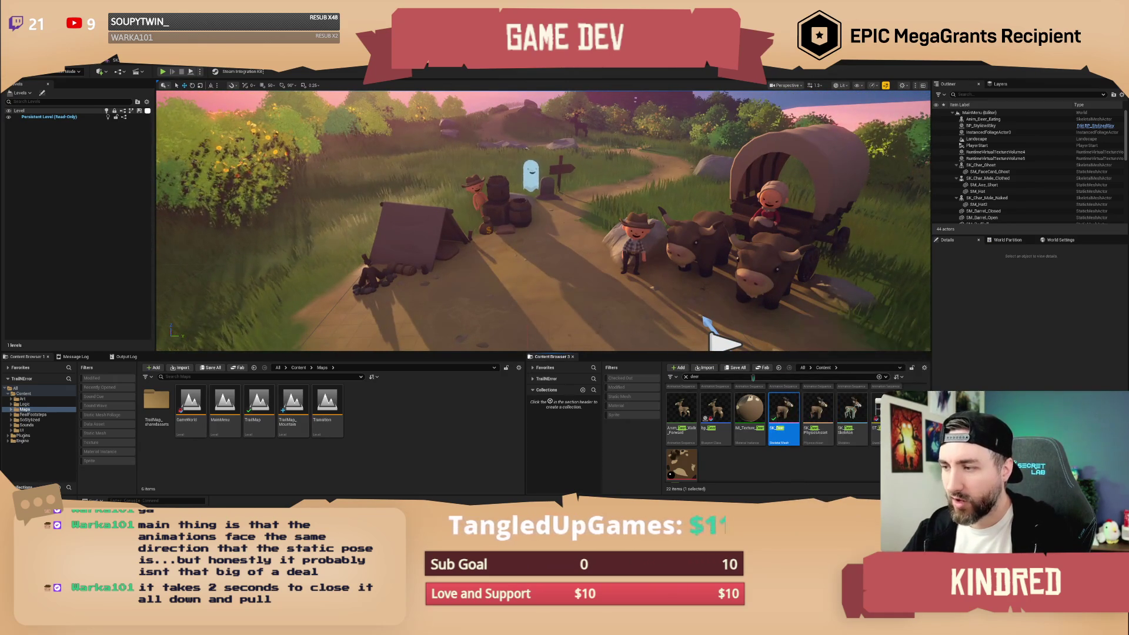
key(ctrl+f)
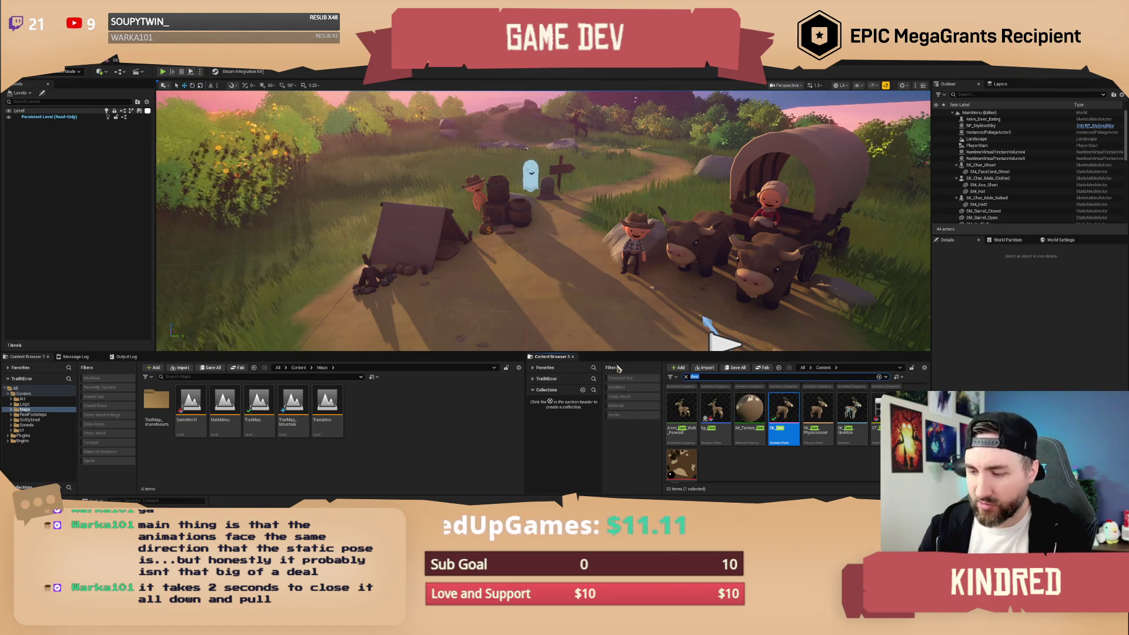
click(680, 408)
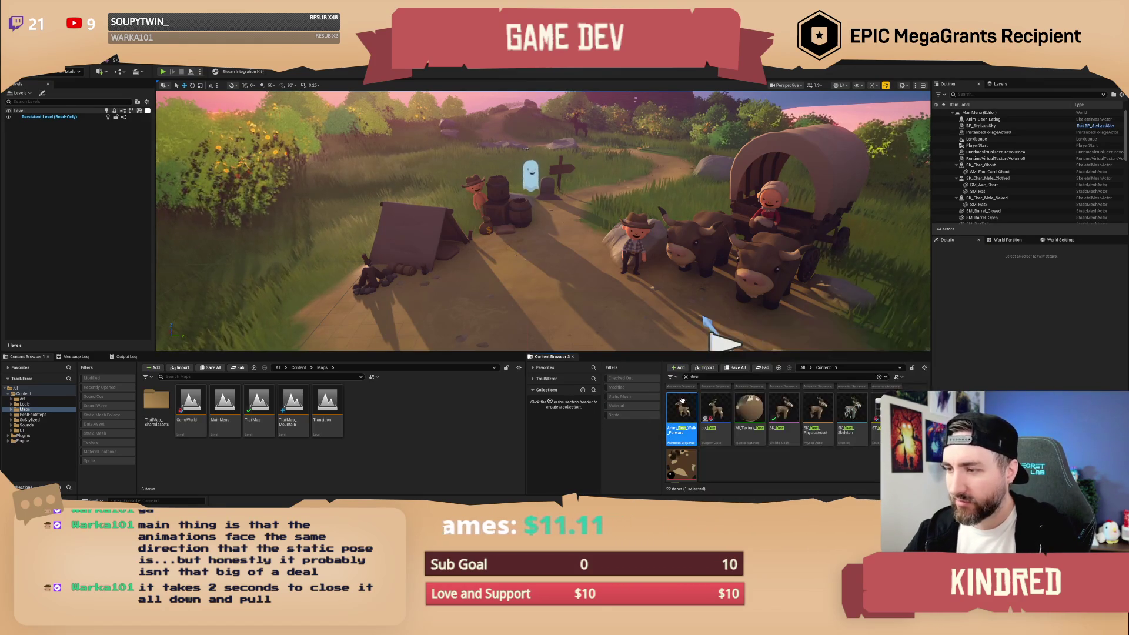
drag(680, 407, 519, 291)
key(f)
Place SK_Deer beside the walking deer and focus the view on it.
mouse_move(790, 407)
mouse_down()
mouse_move(559, 276)
mouse_move(538, 280)
mouse_up()
key(f)
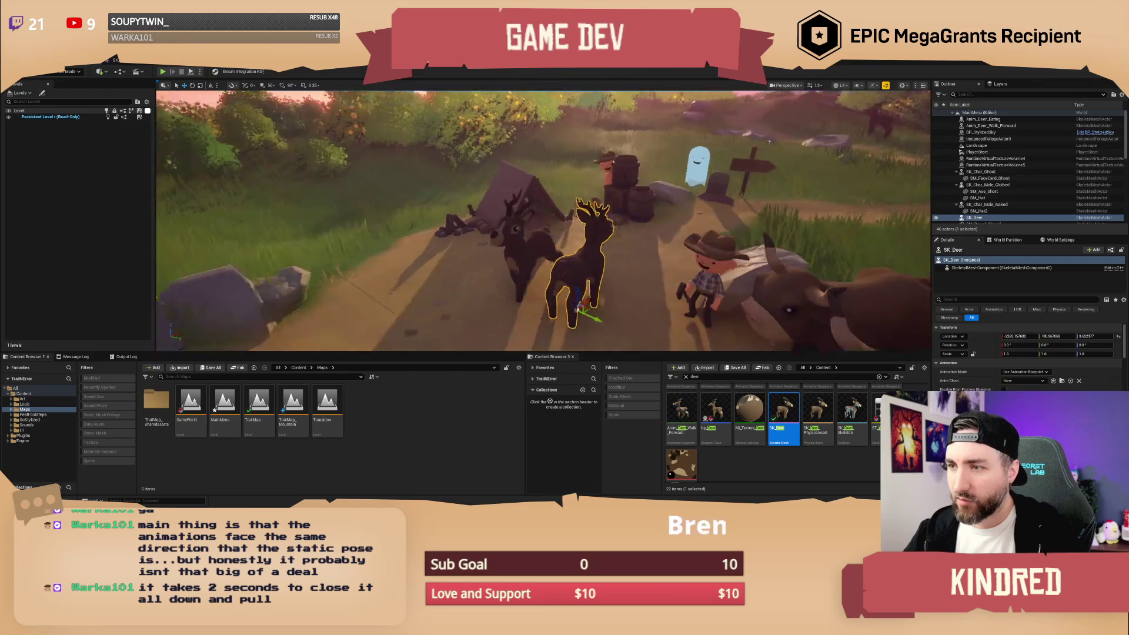
scroll(641, 233, up, 3)
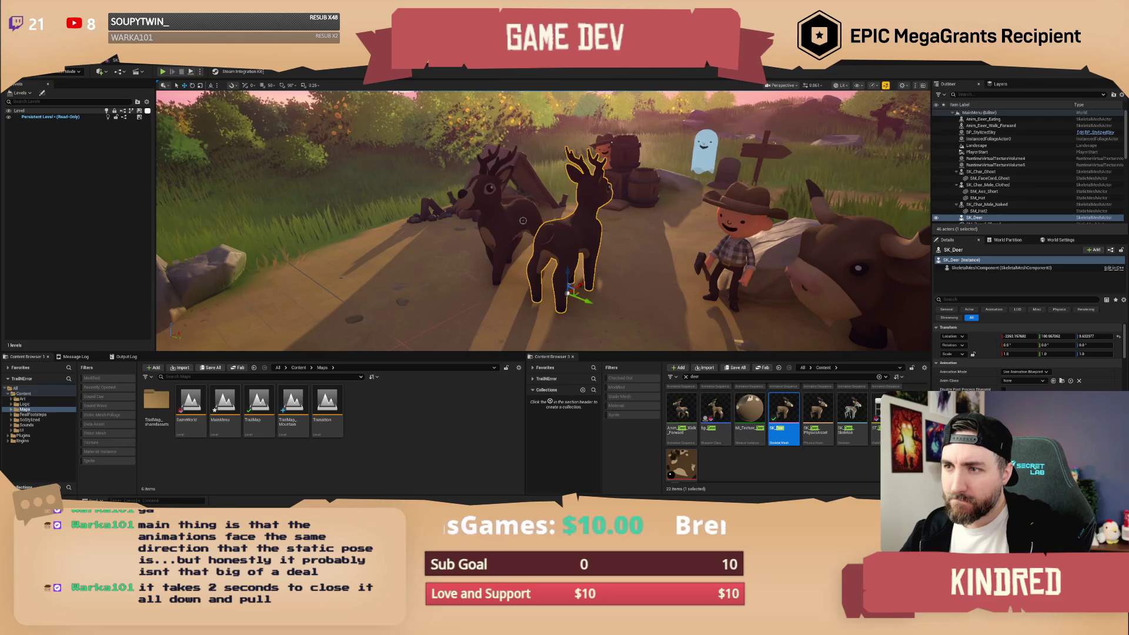
Reopen SK_Deer and reimport it through the Reimport Content dialog.
double_click(785, 402)
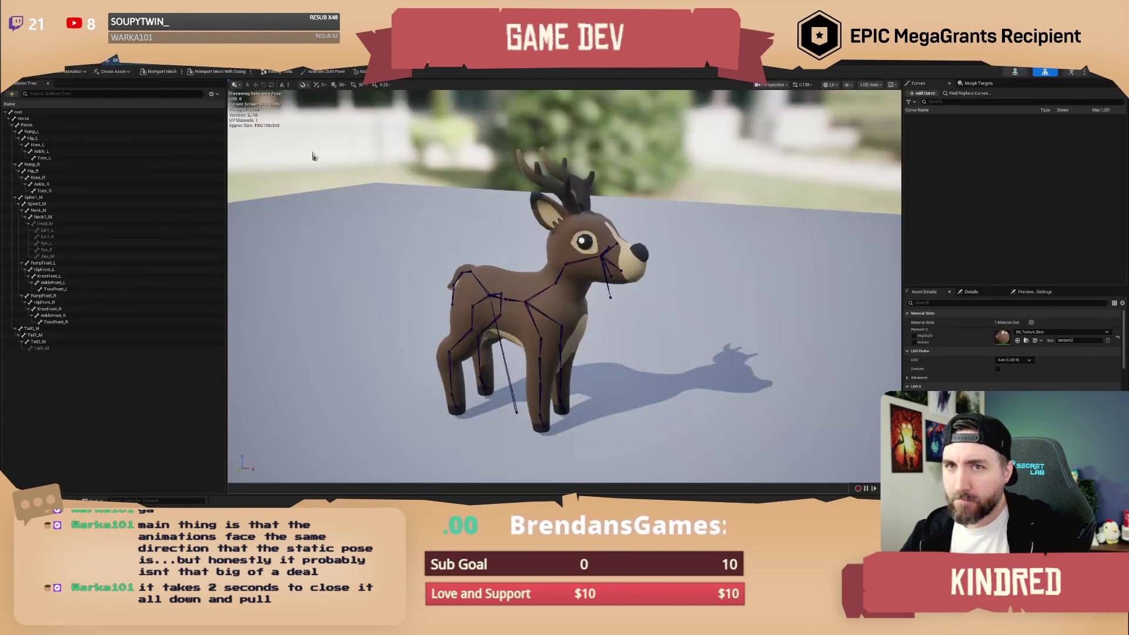
click(221, 71)
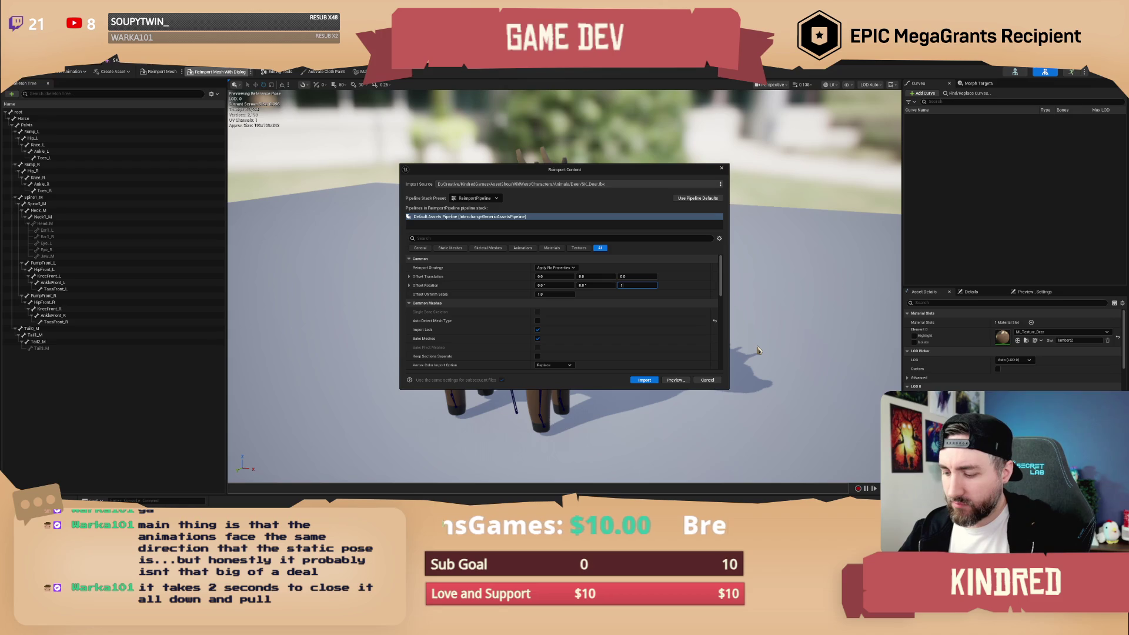
click(645, 380)
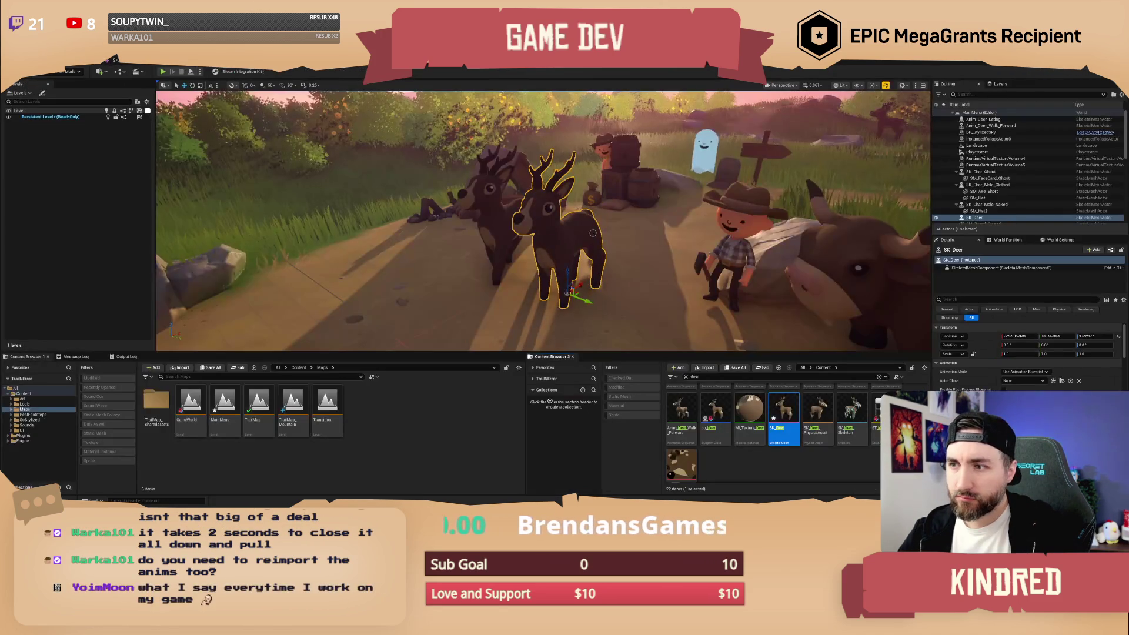
ctrl+click(493, 213)
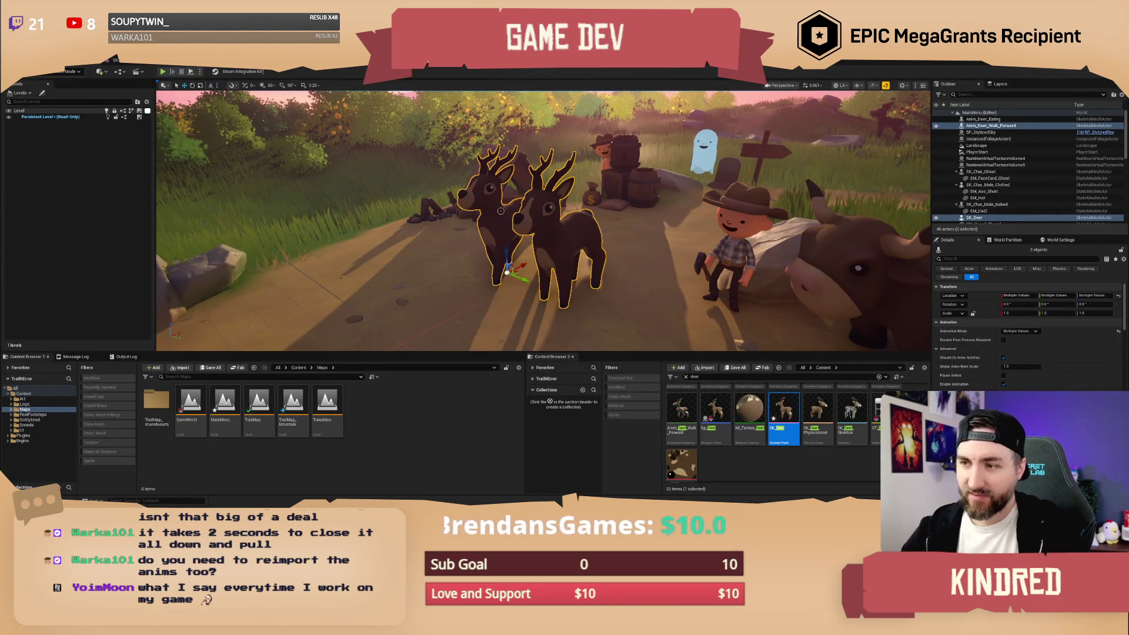
Delete both test deer from the level, then save SK_Deer after checking it out.
key(Delete)
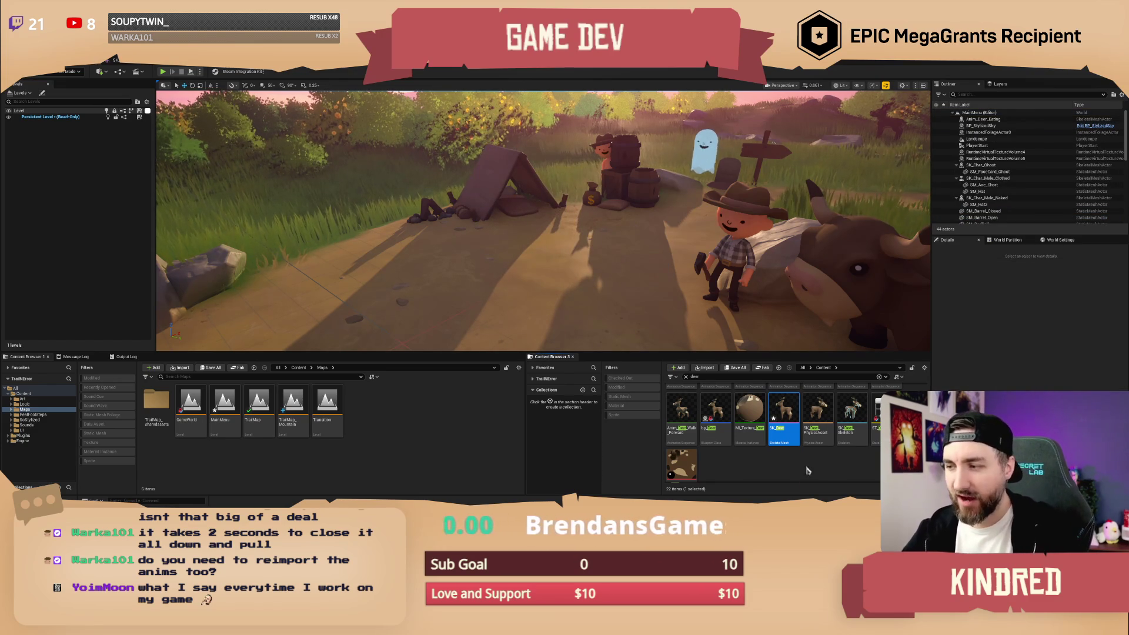
right_click(785, 415)
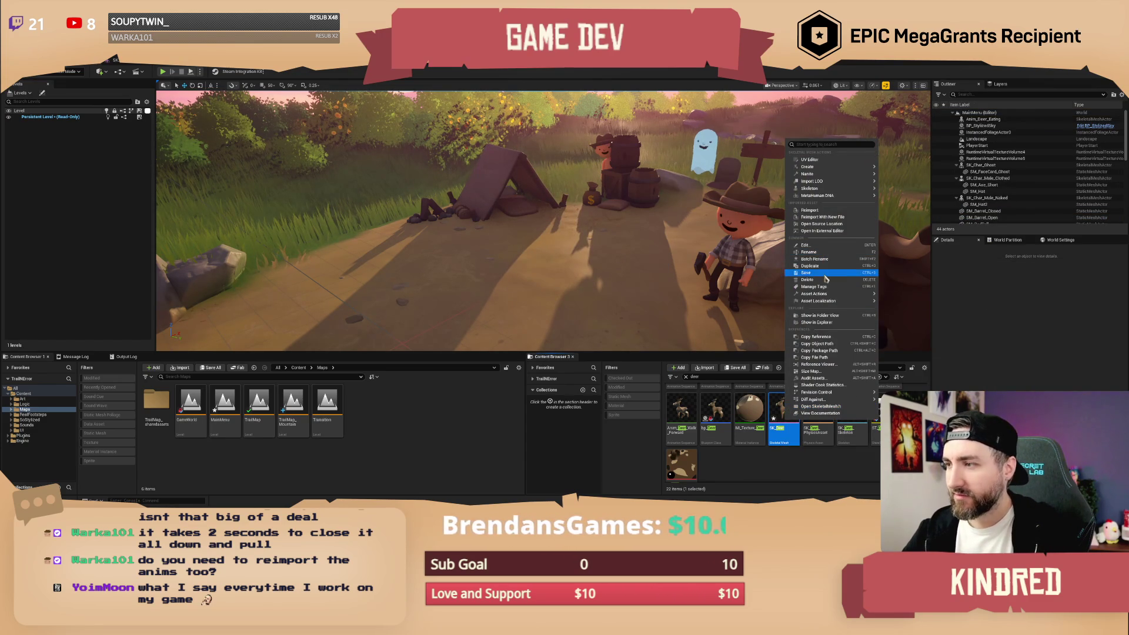
click(826, 274)
click(579, 353)
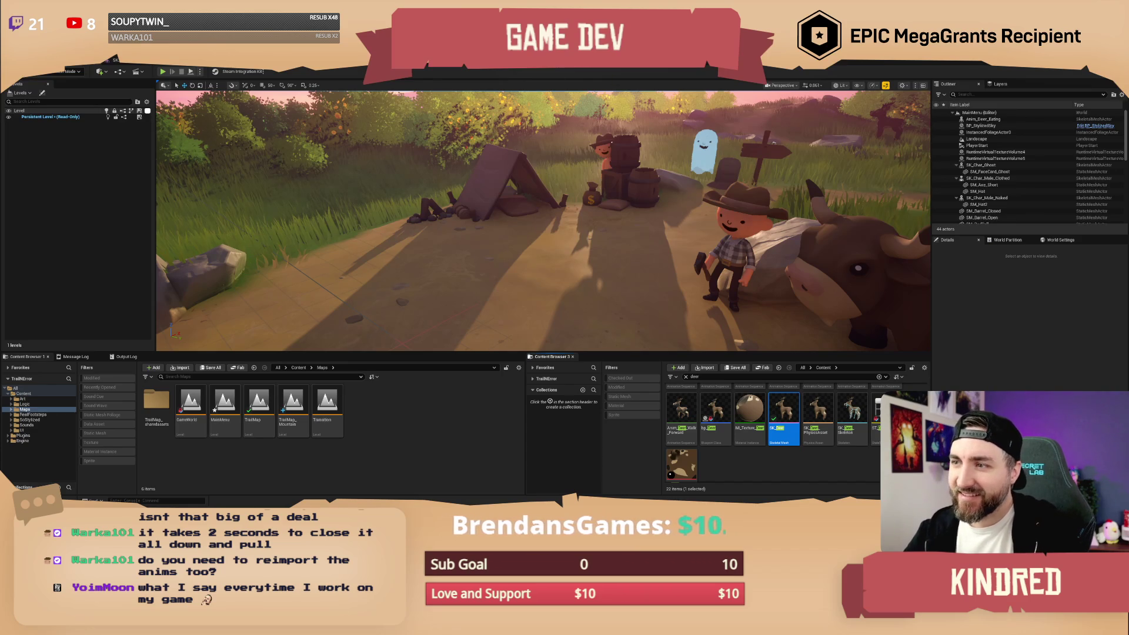
click(25, 62)
Choose Open Level from the File menu, saving MainMenu when prompted.
mouse_move(52, 92)
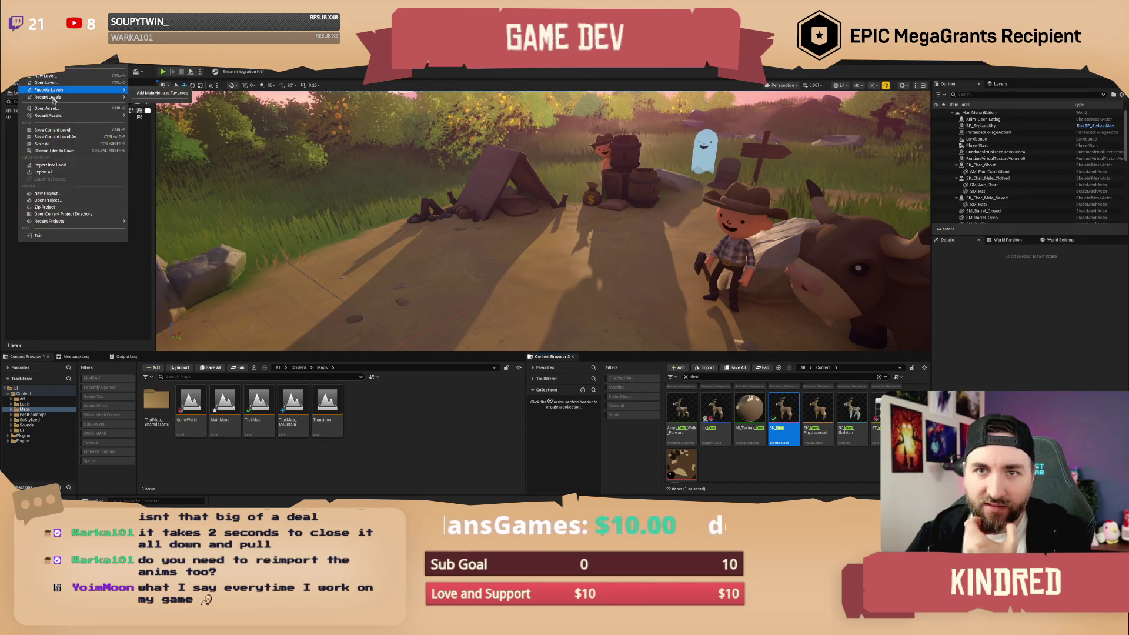
click(41, 143)
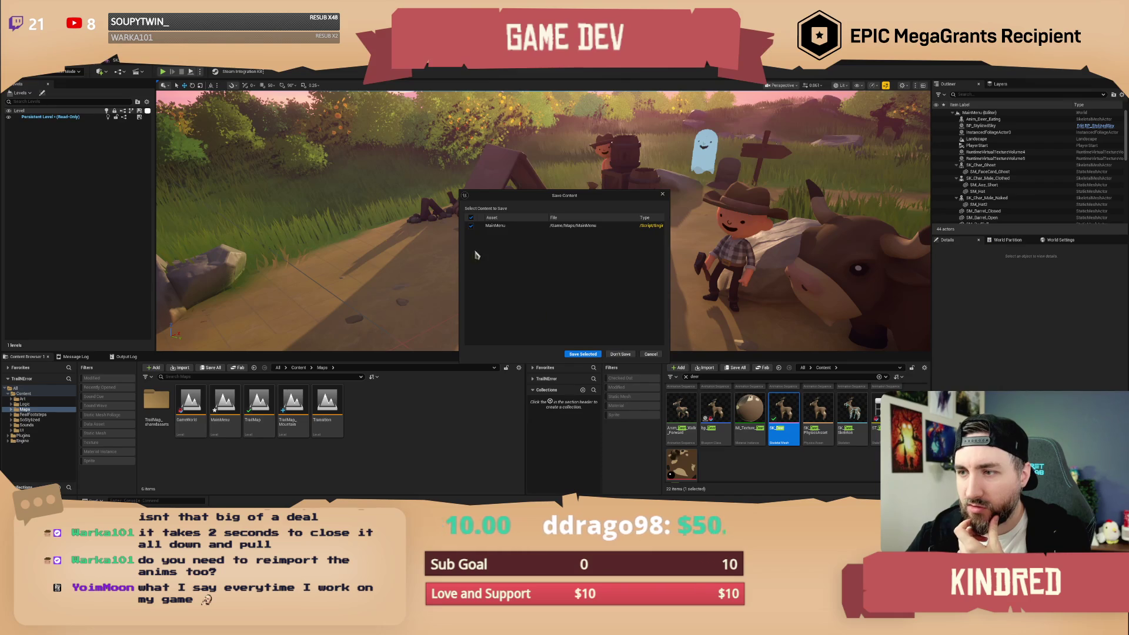
click(582, 355)
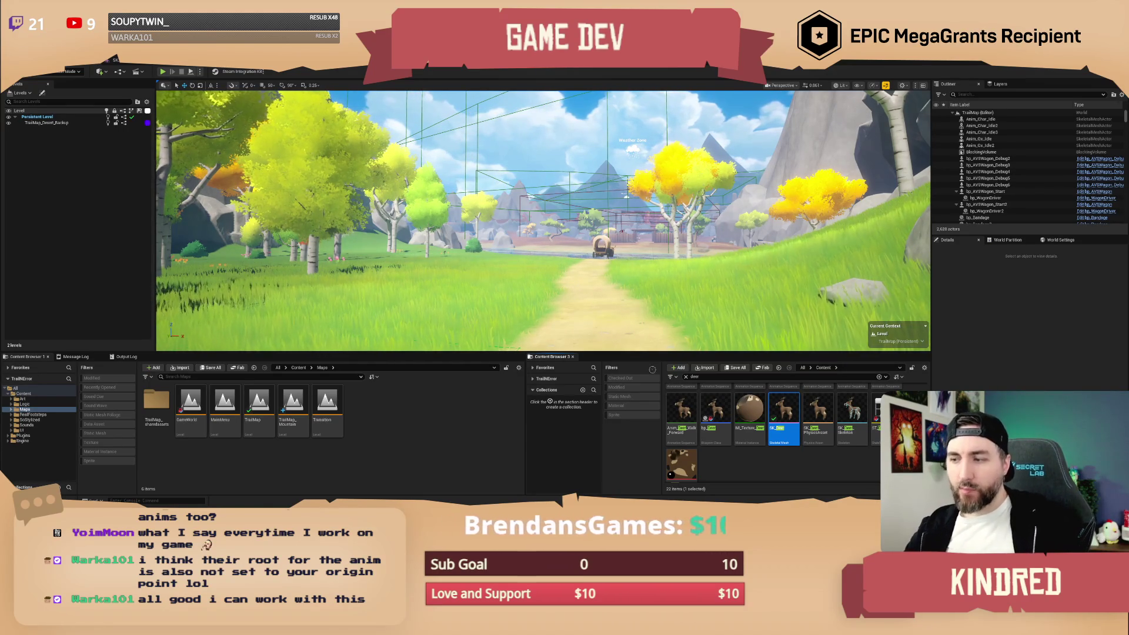
Fly over the mountains and drag TrailMap_Mountain into the Levels panel as a sublevel.
drag(715, 259, 708, 159)
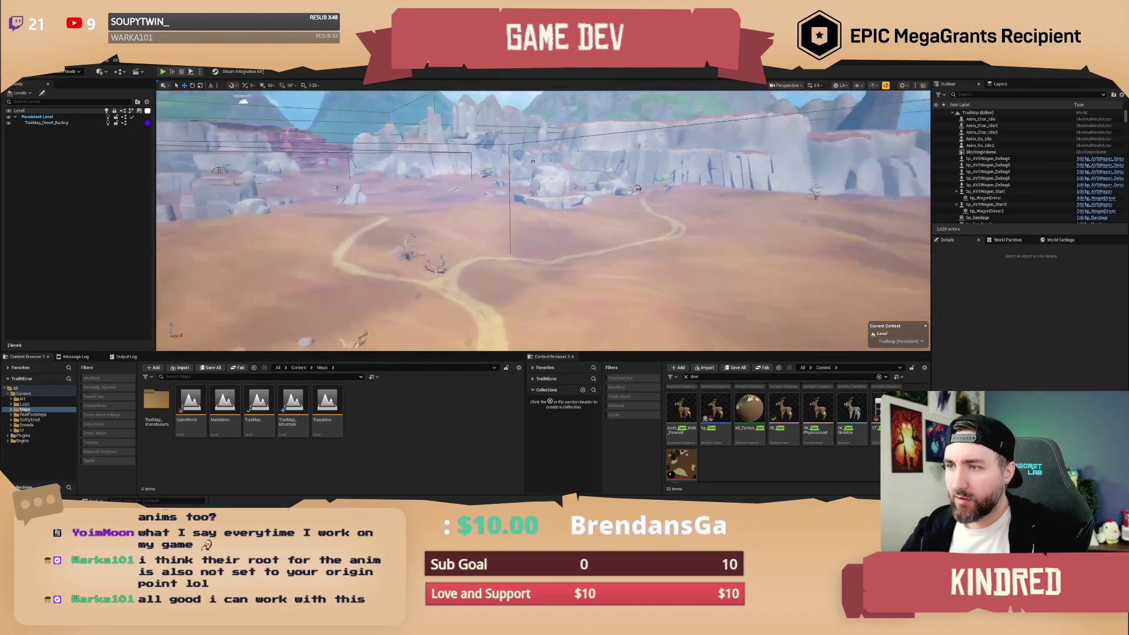
key(w)
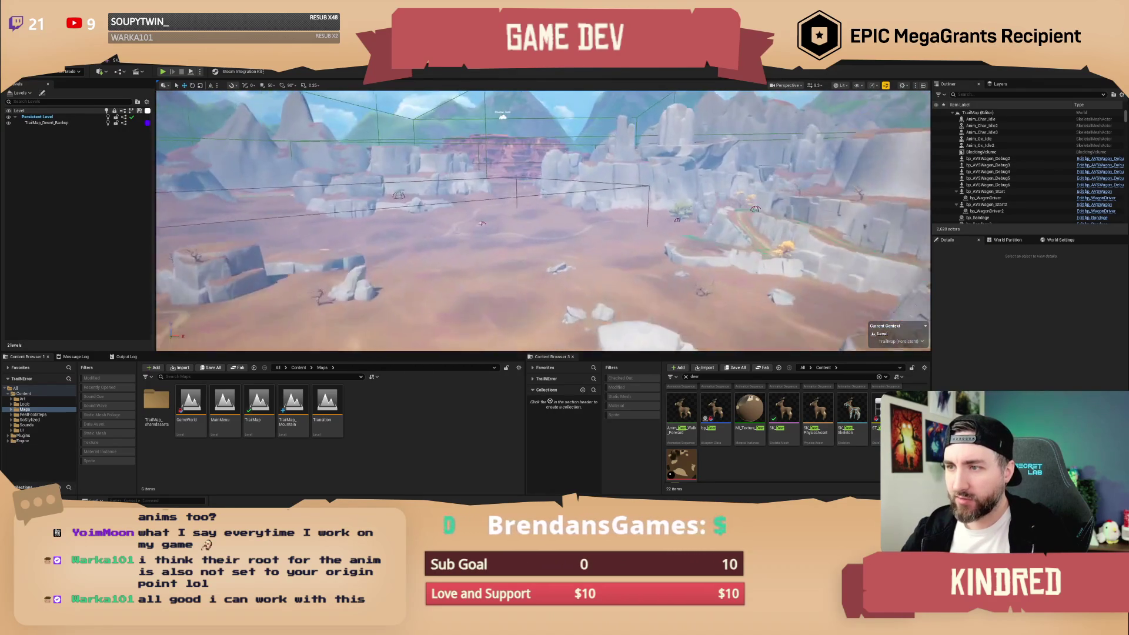
scroll(543, 220, up, 1)
key(w)
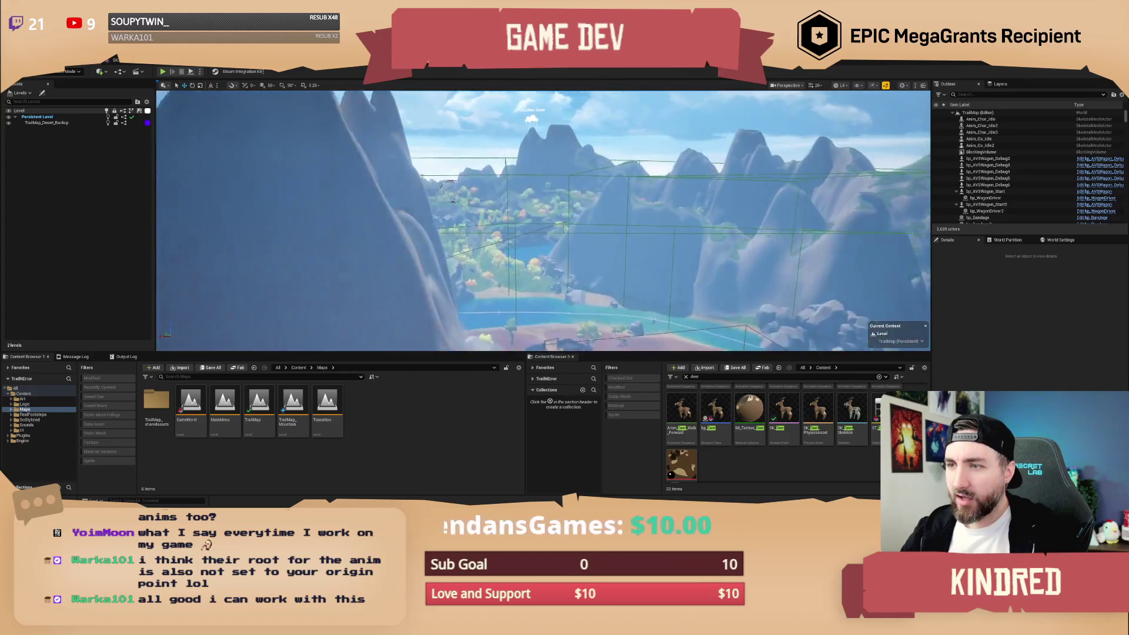
key(s)
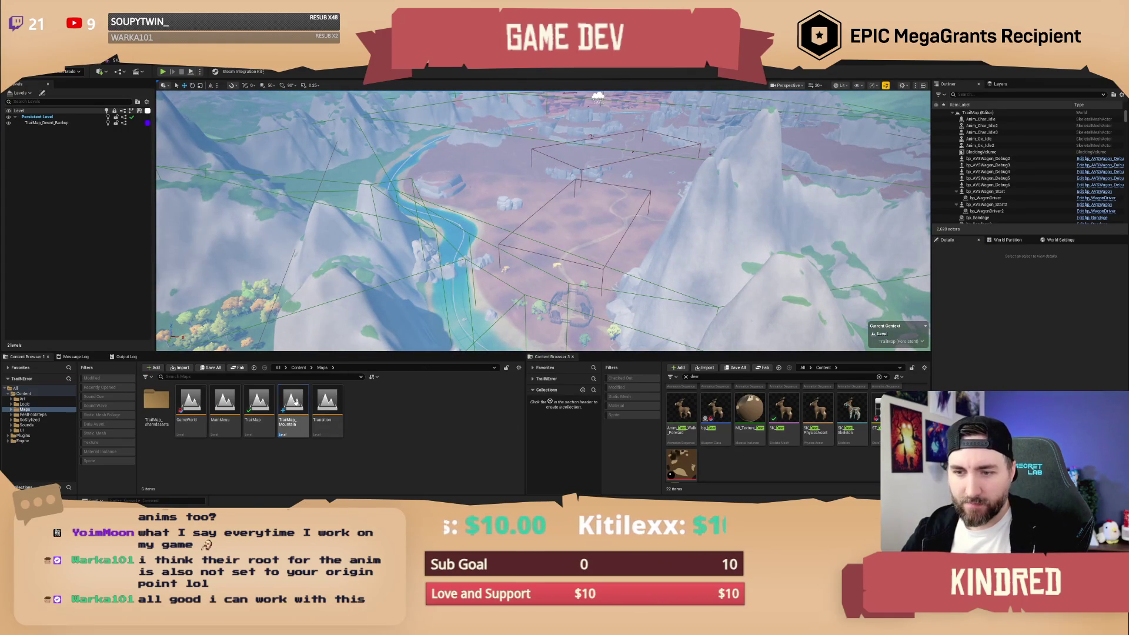
drag(244, 286, 84, 184)
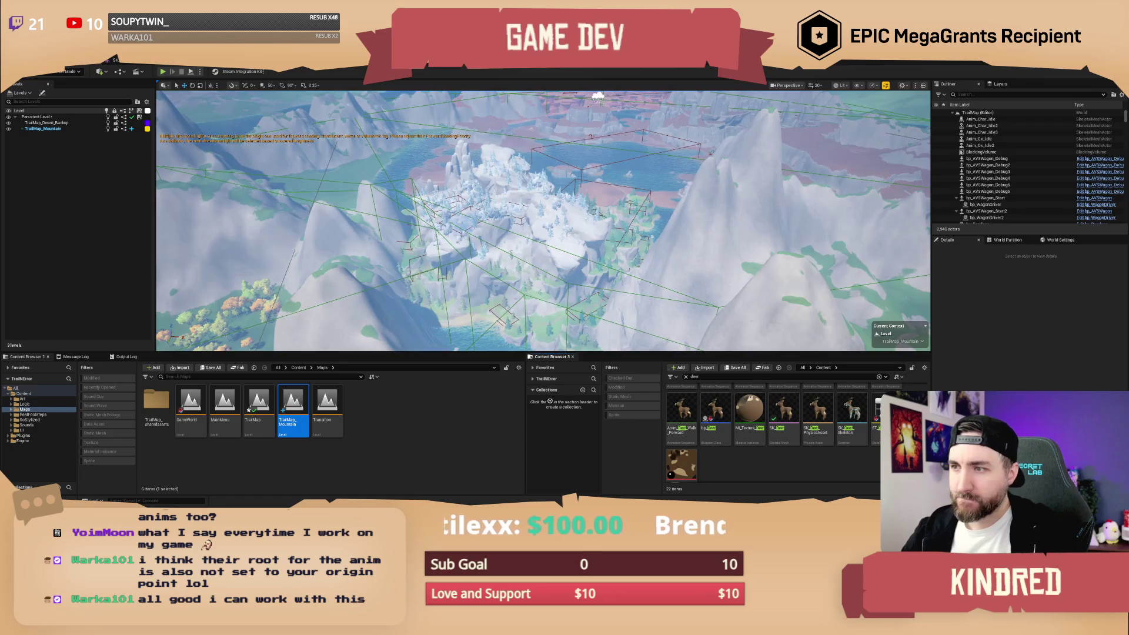
key(s)
key(w)
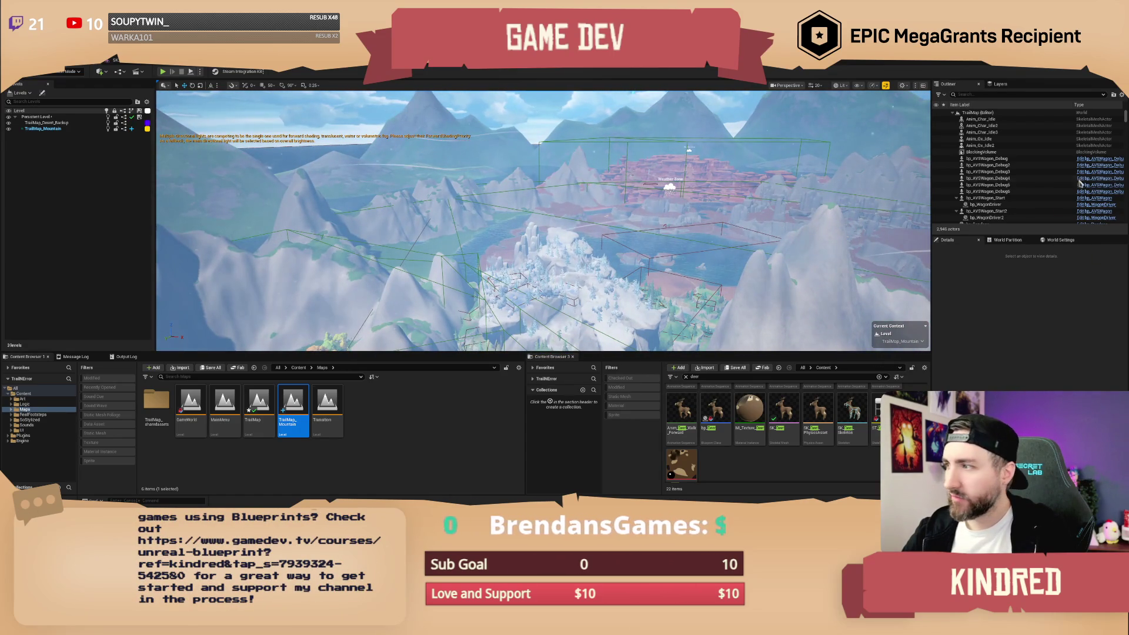
Filter the Outliner to show only actors in the TrailMap_Mountain sublevel.
click(1121, 94)
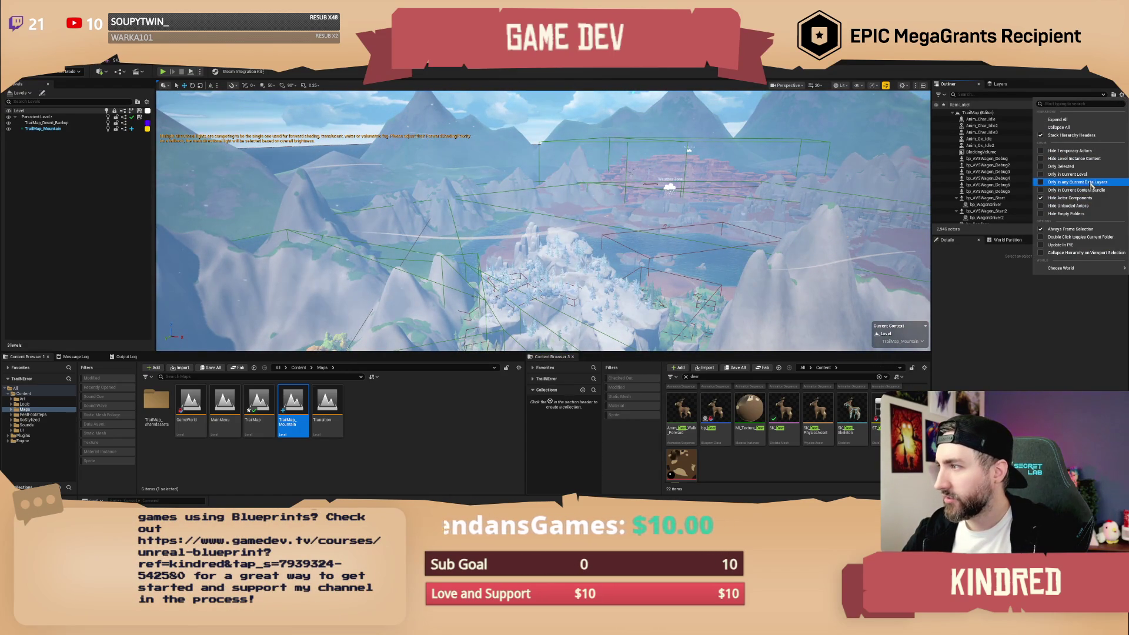
click(1061, 182)
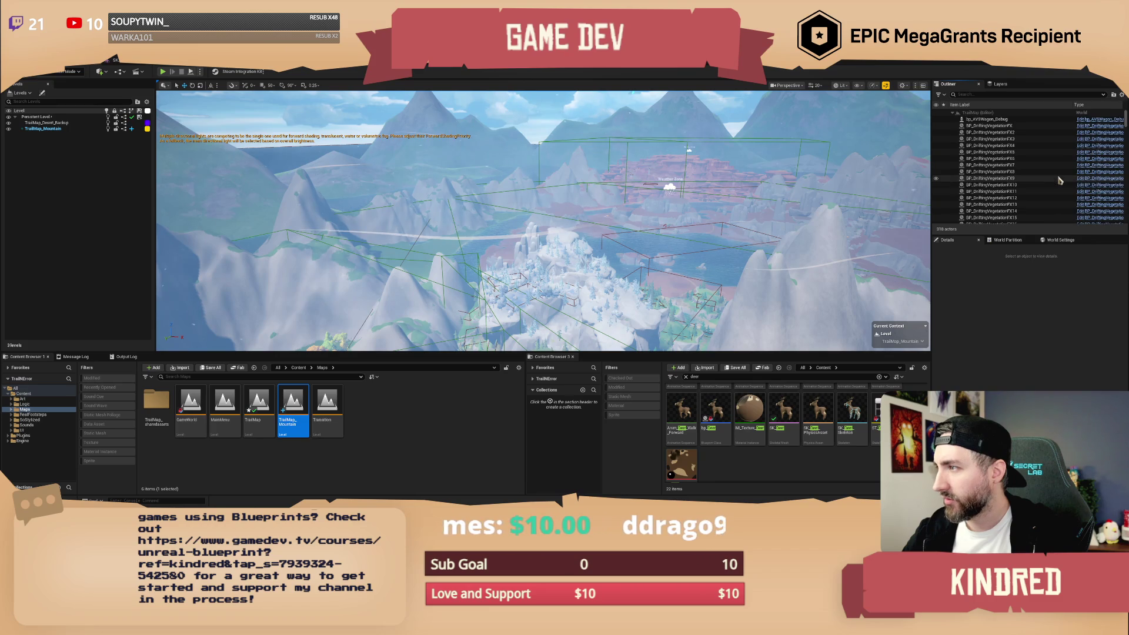
click(52, 129)
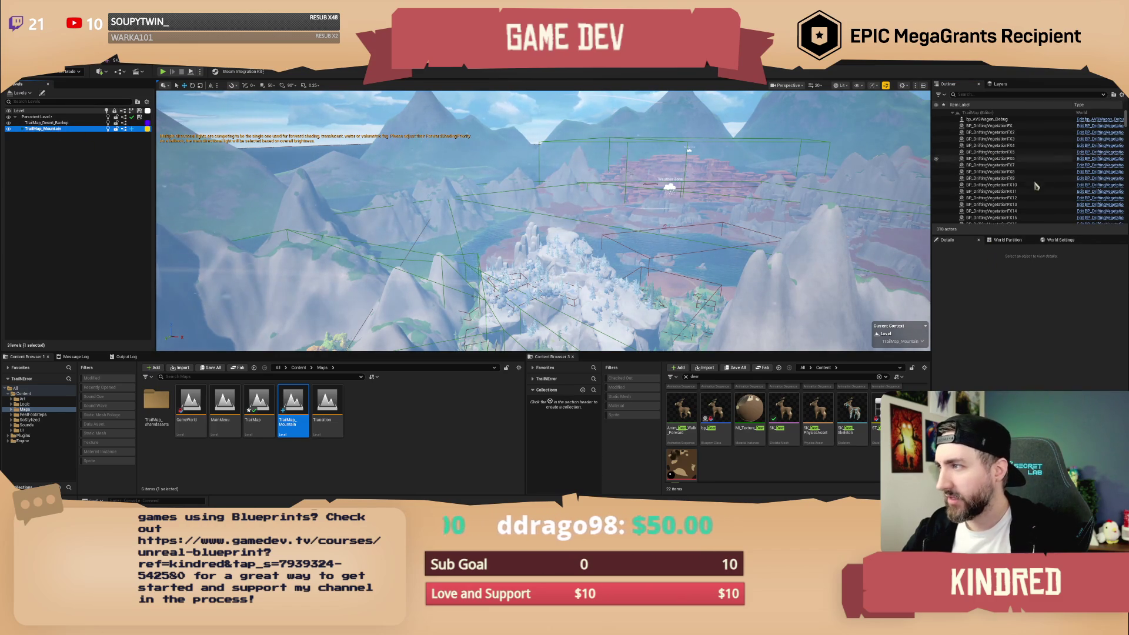
Fly to bp_AVSWagon_Debug, BP_DriftingVegetationFX and BP_DriftingVegetationFX23, then scroll down the actor list.
click(989, 120)
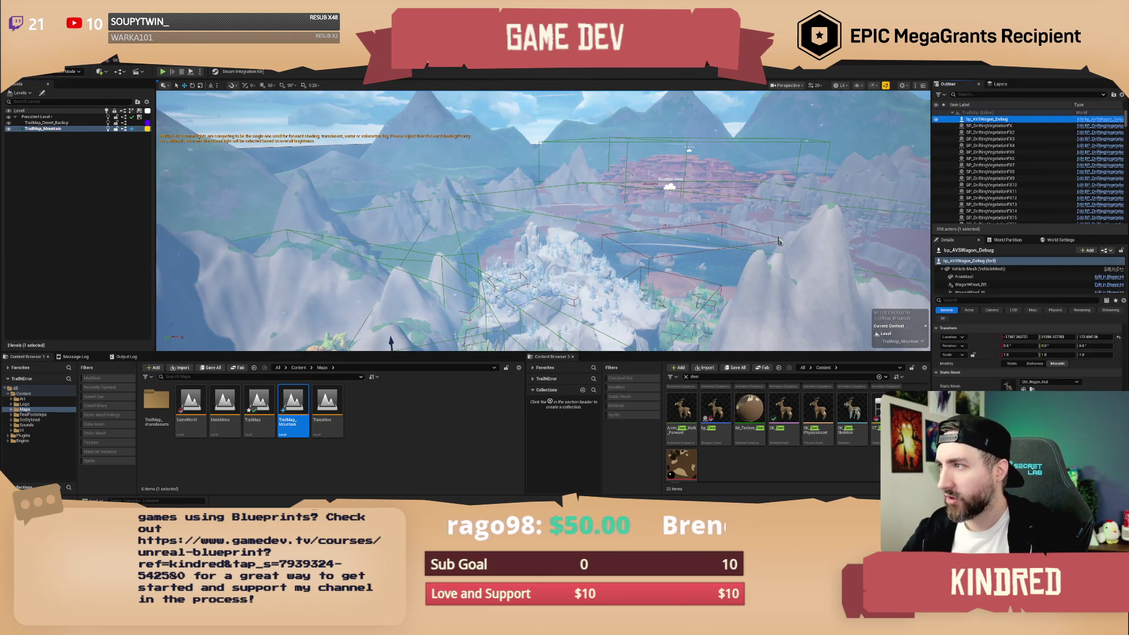
double_click(986, 120)
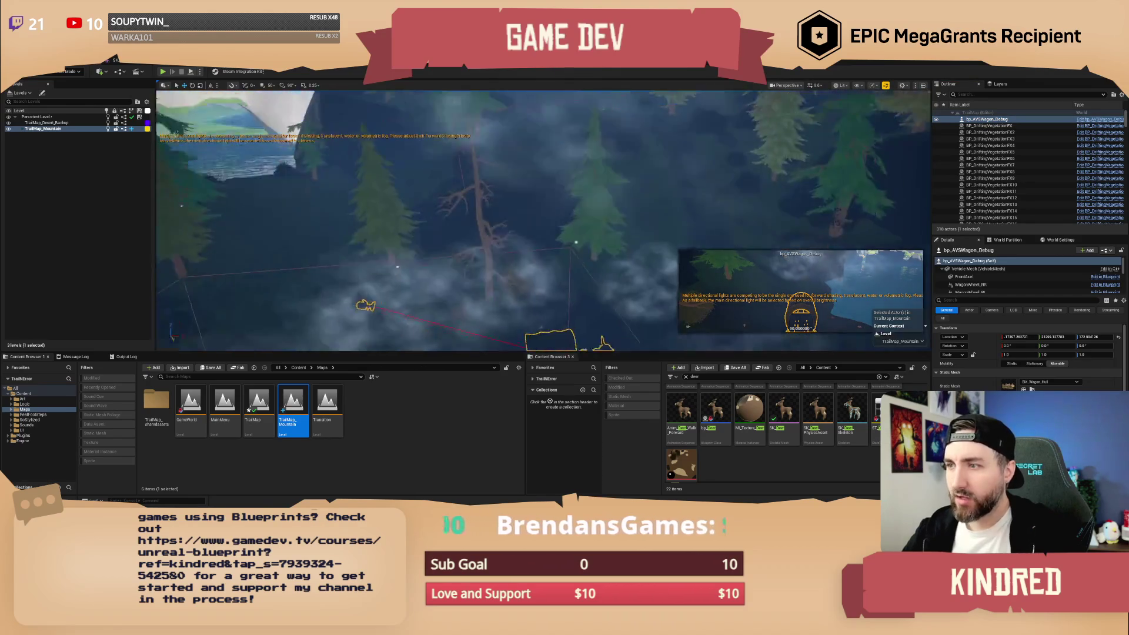
double_click(993, 125)
scroll(1002, 156, down, 6)
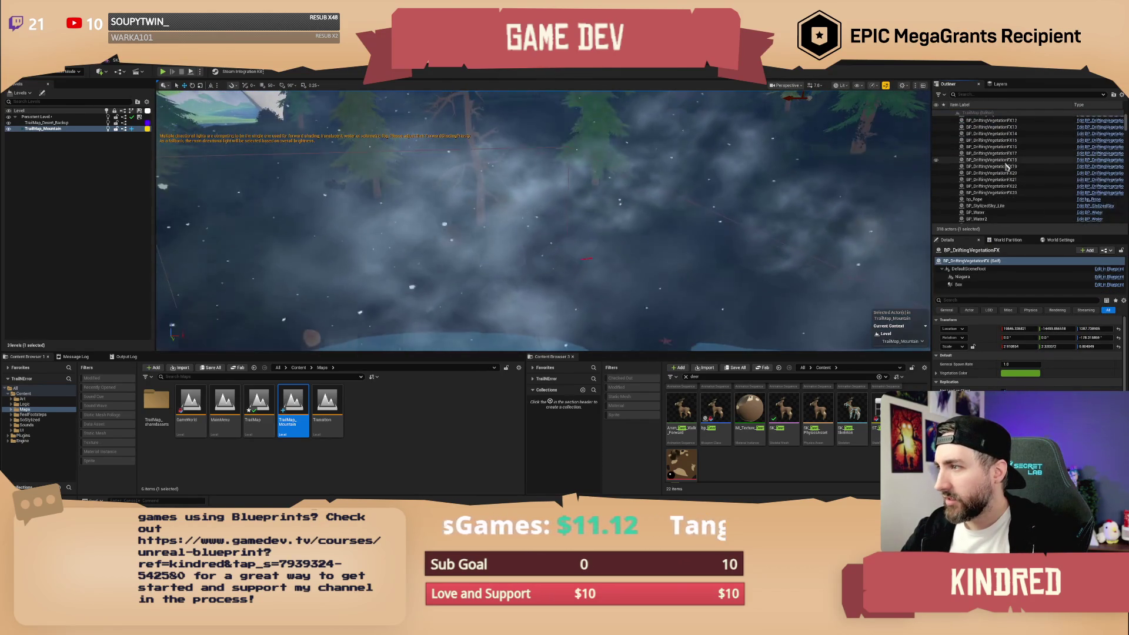
double_click(993, 161)
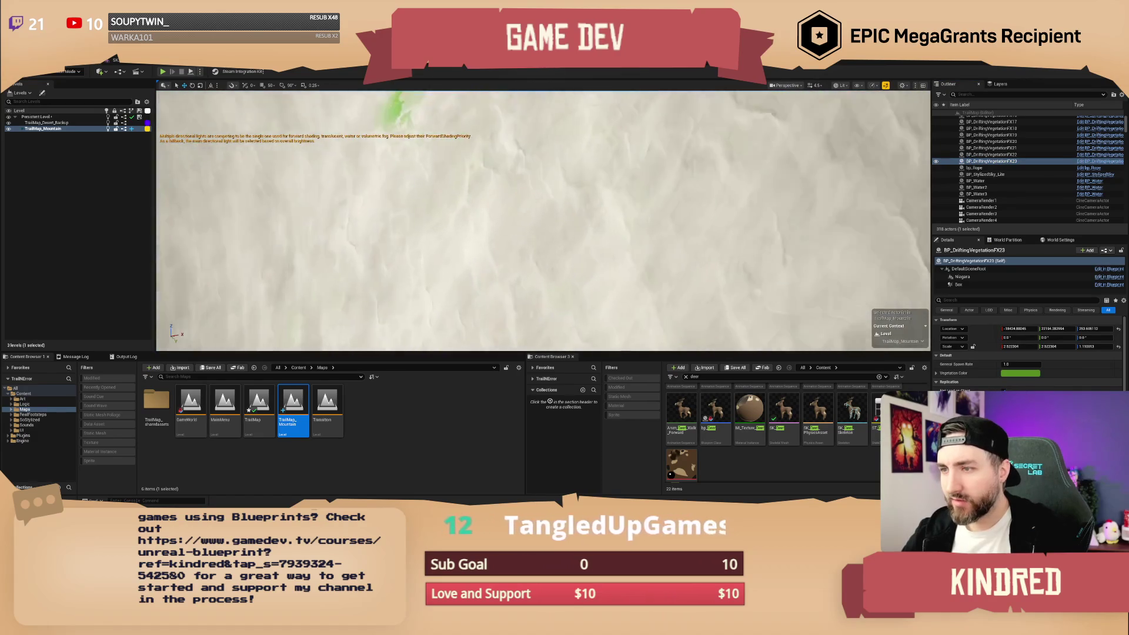
scroll(544, 221, down, 3)
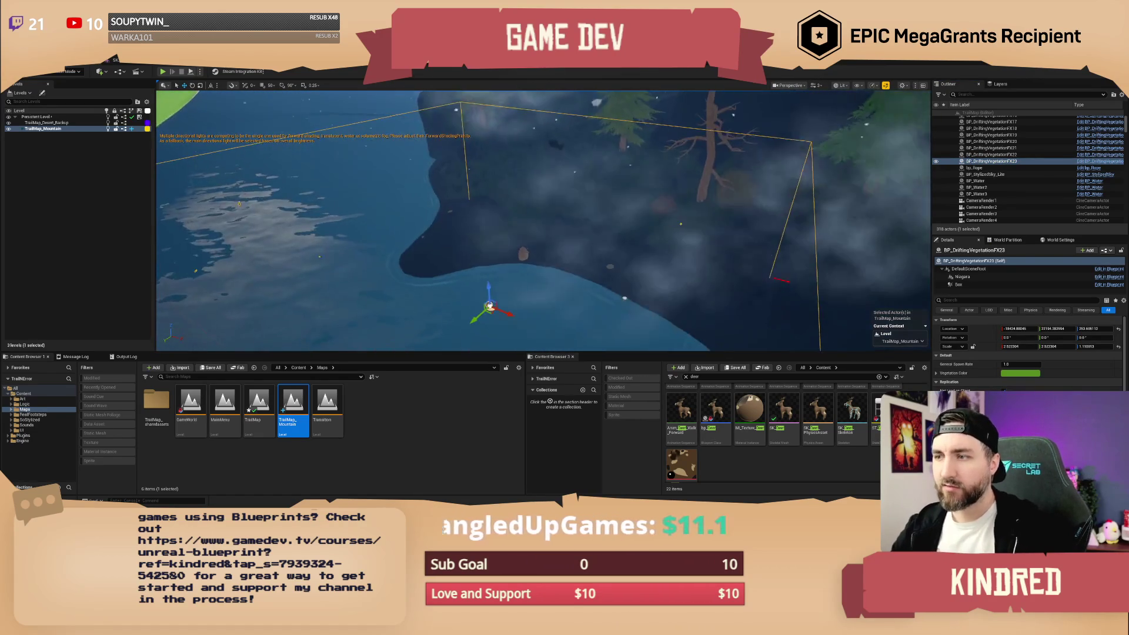
scroll(544, 221, down, 2)
scroll(543, 221, down, 2)
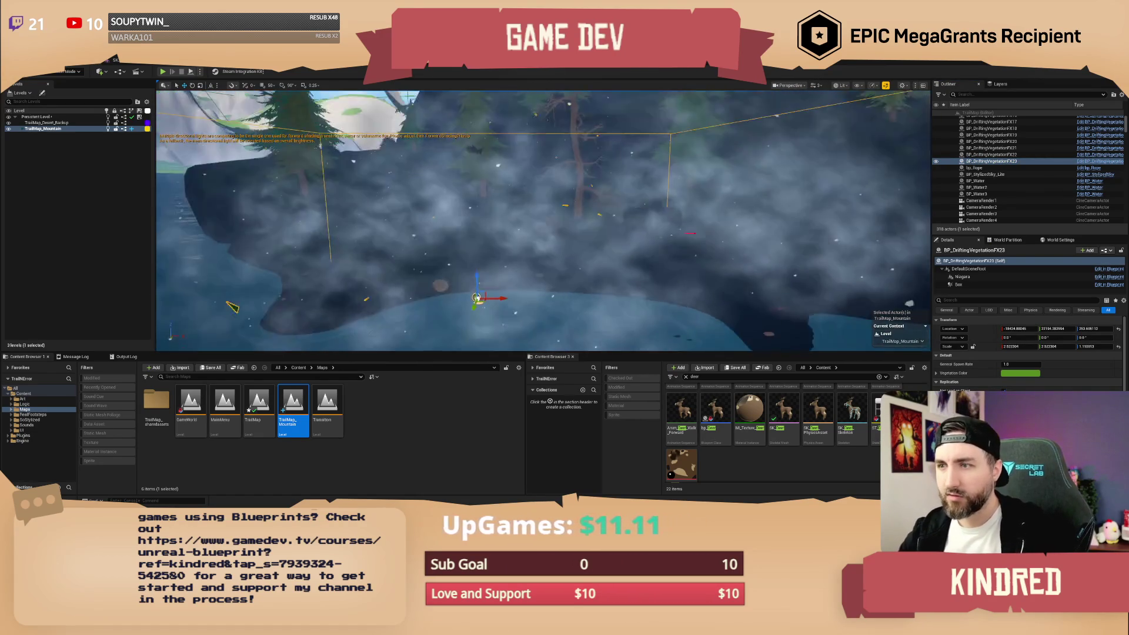
scroll(1019, 175, down, 6)
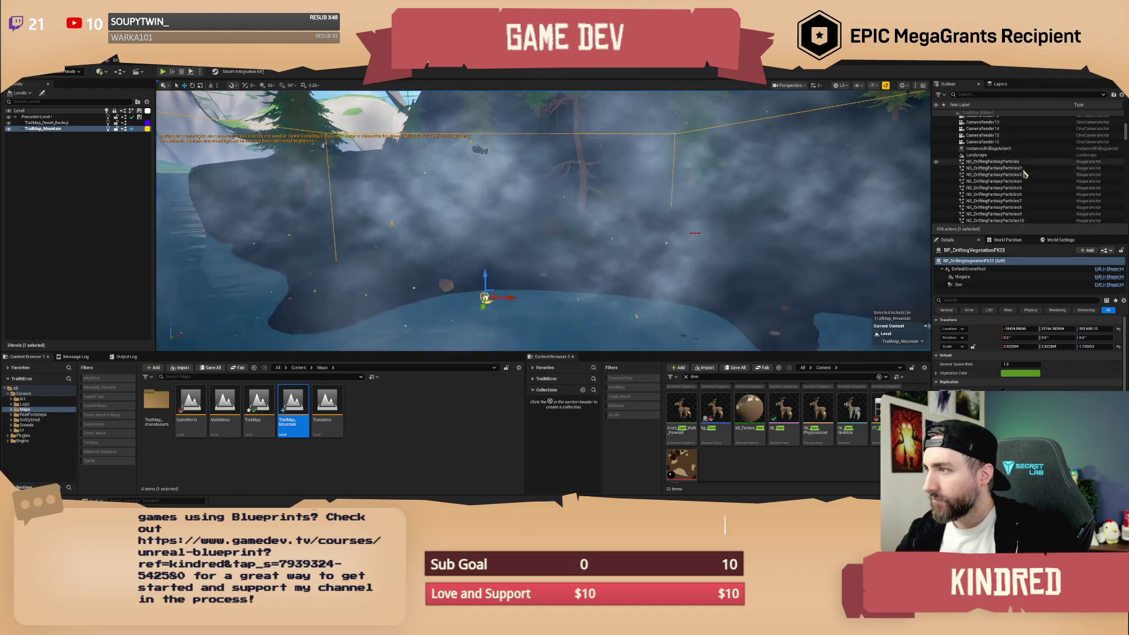
scroll(1024, 174, down, 1)
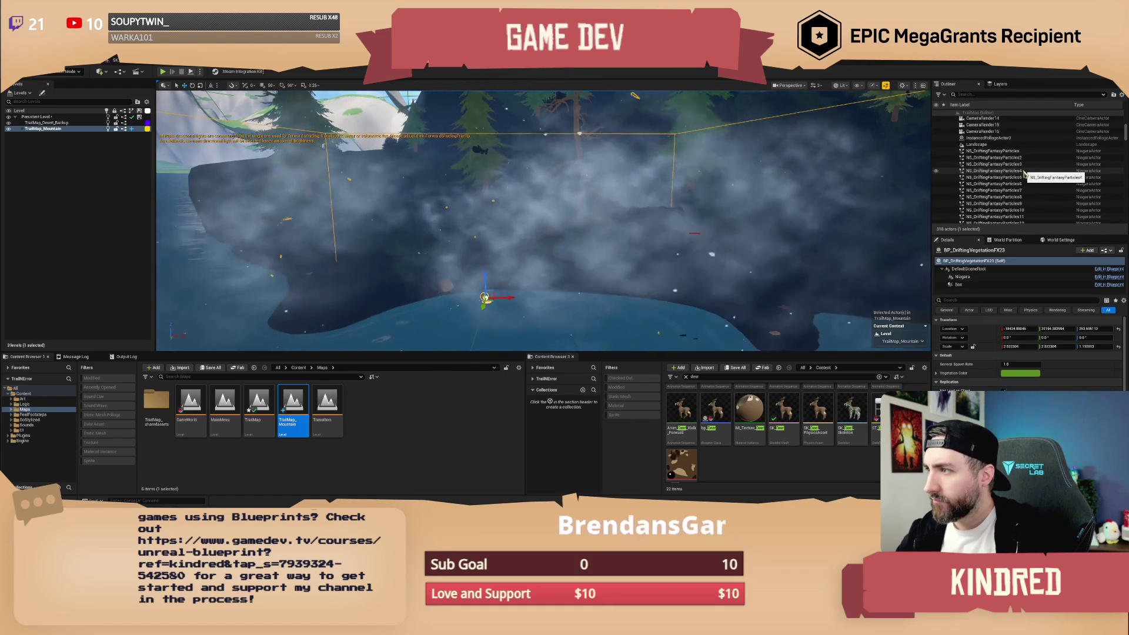
scroll(1024, 174, down, 3)
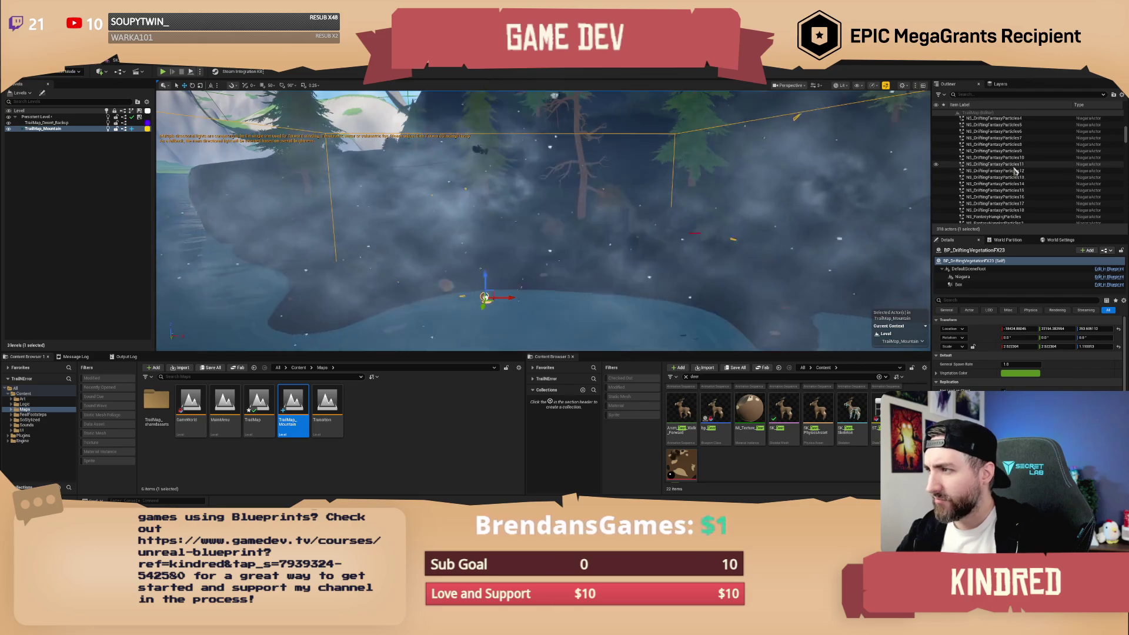
Select the NS_DriftingFantasyParticles11 fog effect and frame it in the viewport.
click(1014, 166)
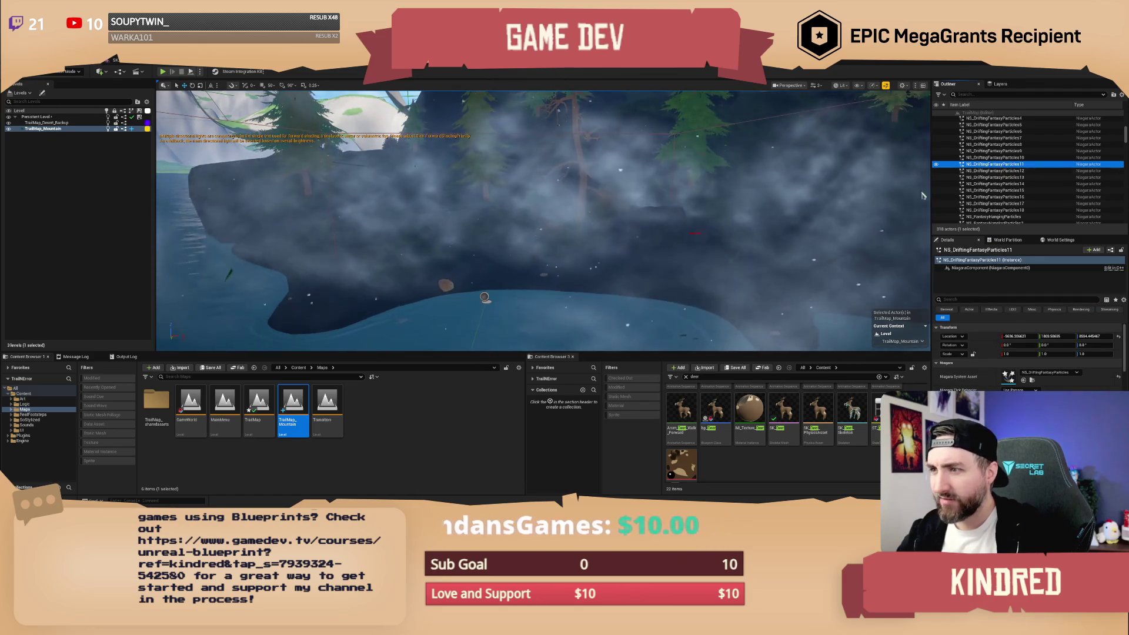
key(f)
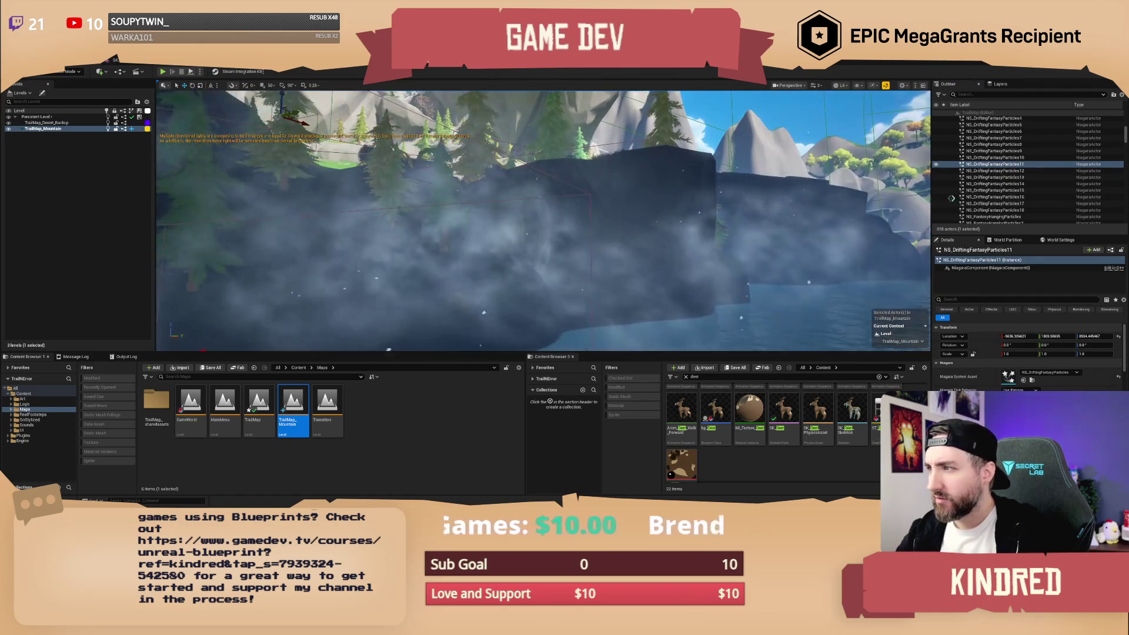
scroll(1011, 209, down, 1)
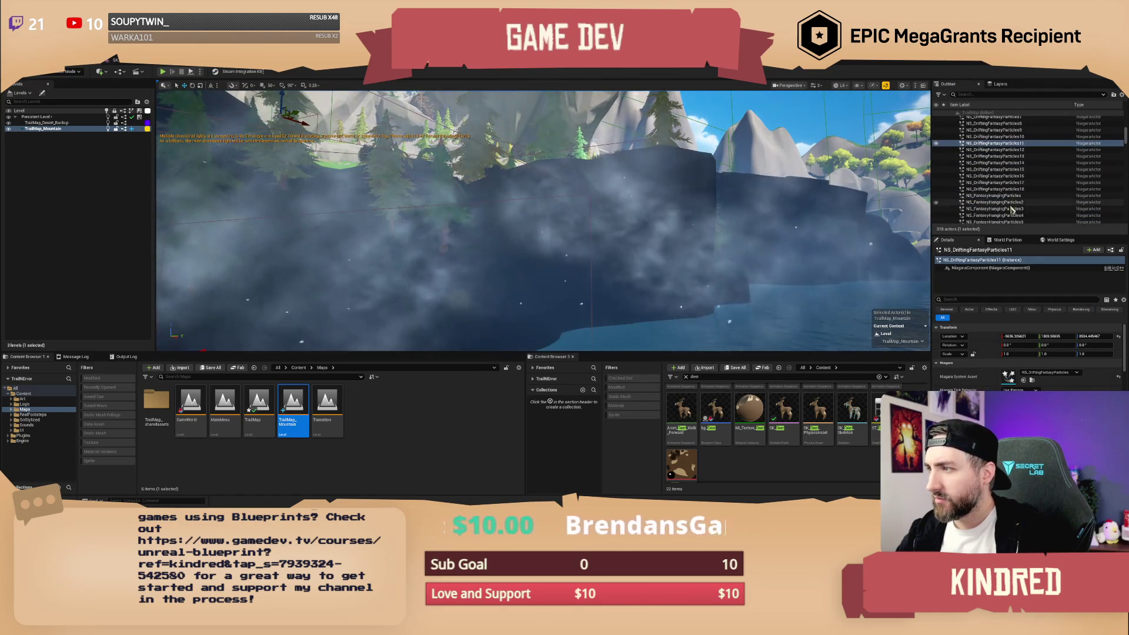
scroll(1011, 209, down, 3)
scroll(1012, 209, down, 2)
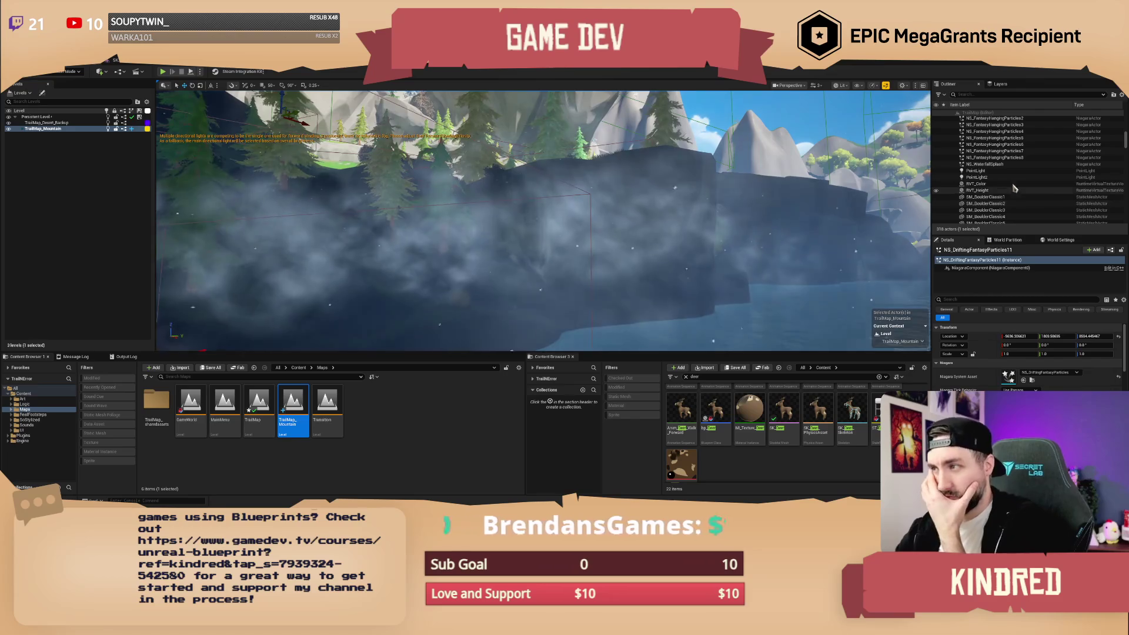
Focus the view on PointLight and PointLight2 to inspect the lights inside the cave.
click(979, 171)
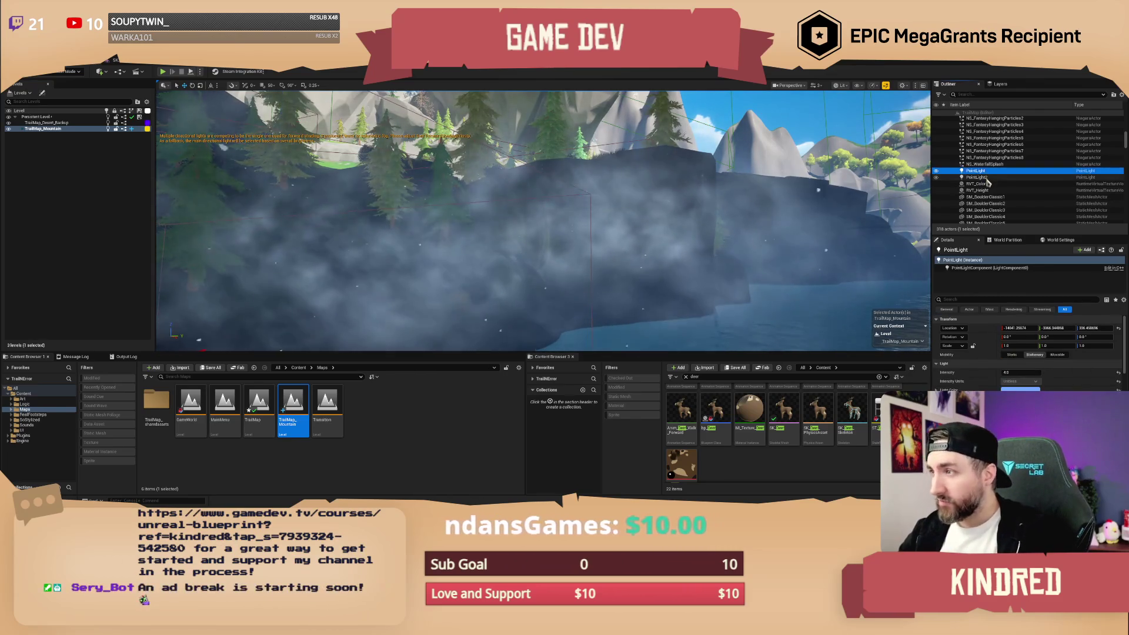
shift+click(983, 177)
double_click(981, 173)
drag(725, 215, 694, 223)
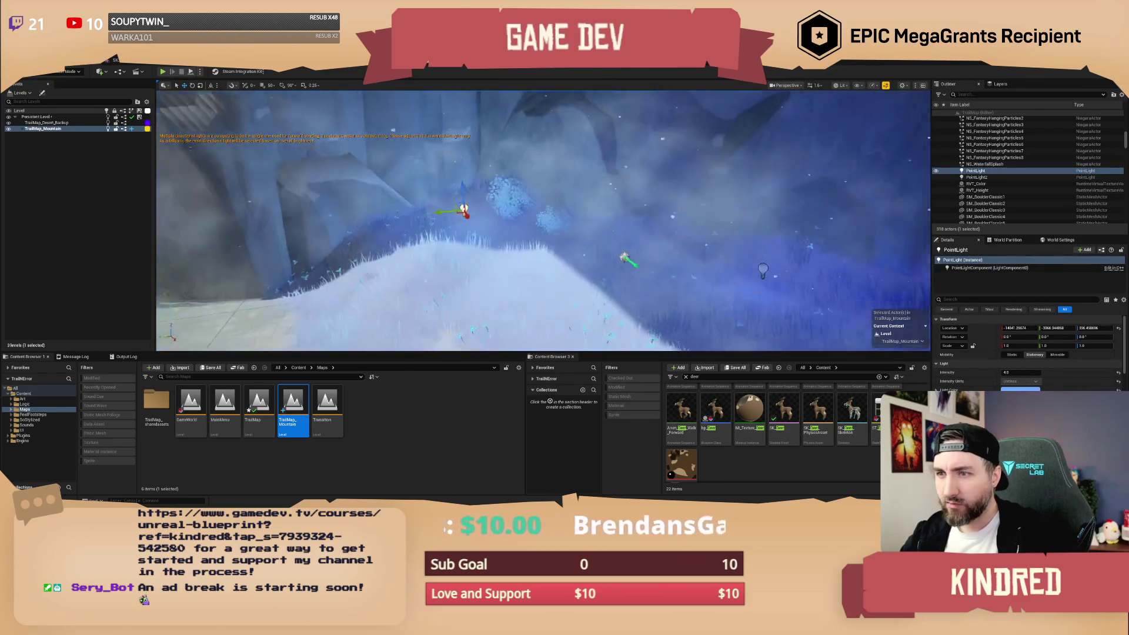
drag(541, 223, 588, 224)
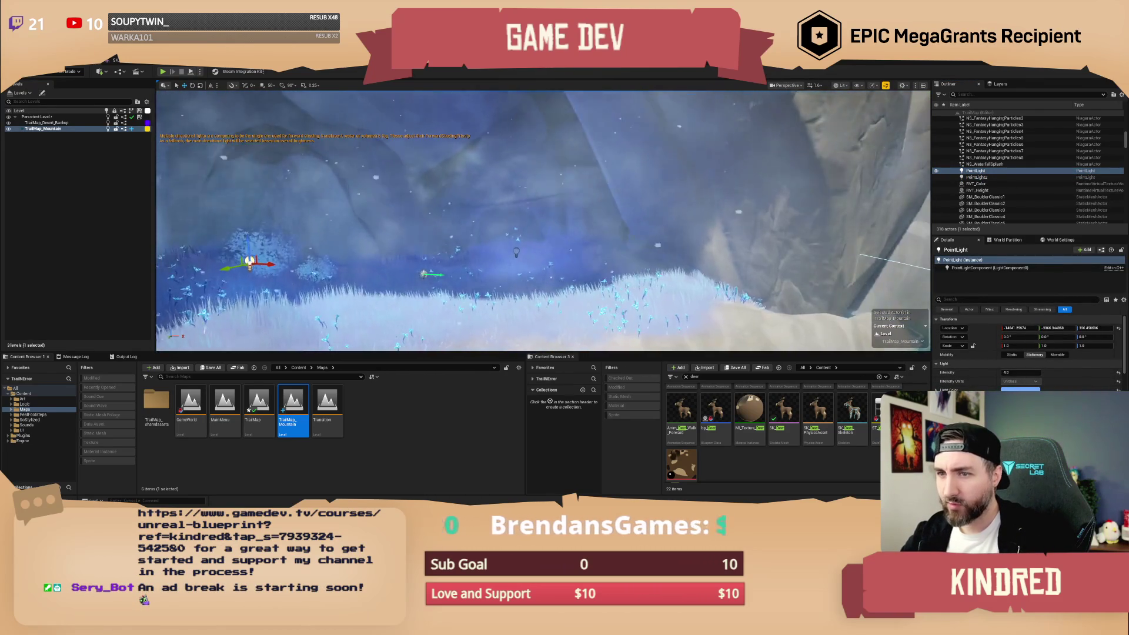
double_click(991, 177)
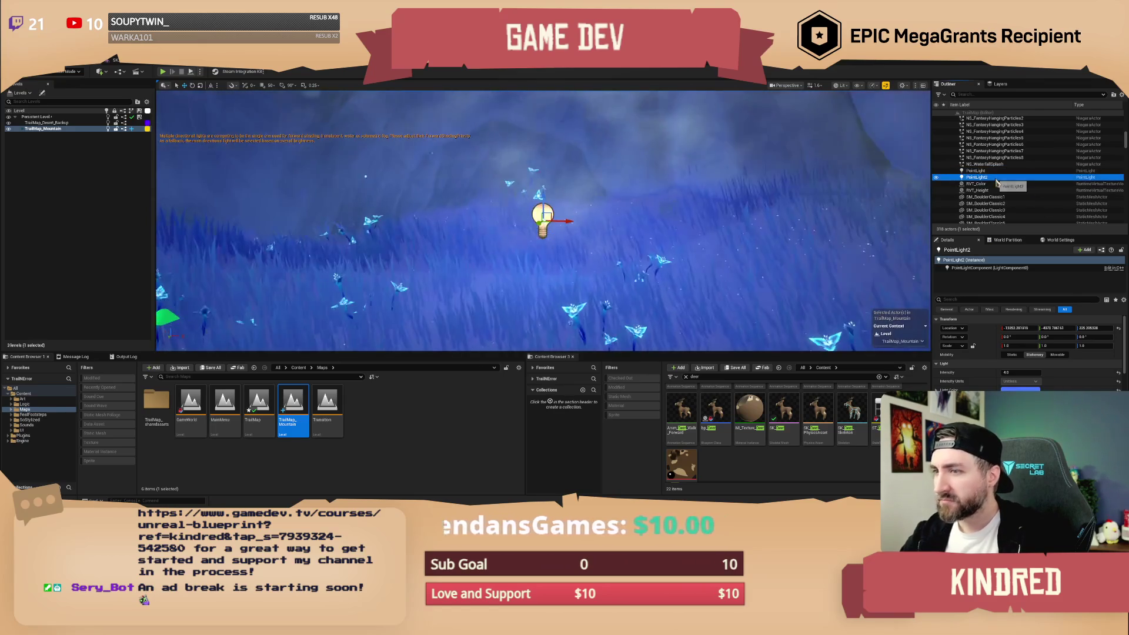
Delete the RVT_Height and RVT_Color virtual texture actors.
scroll(994, 179, down, 1)
click(987, 170)
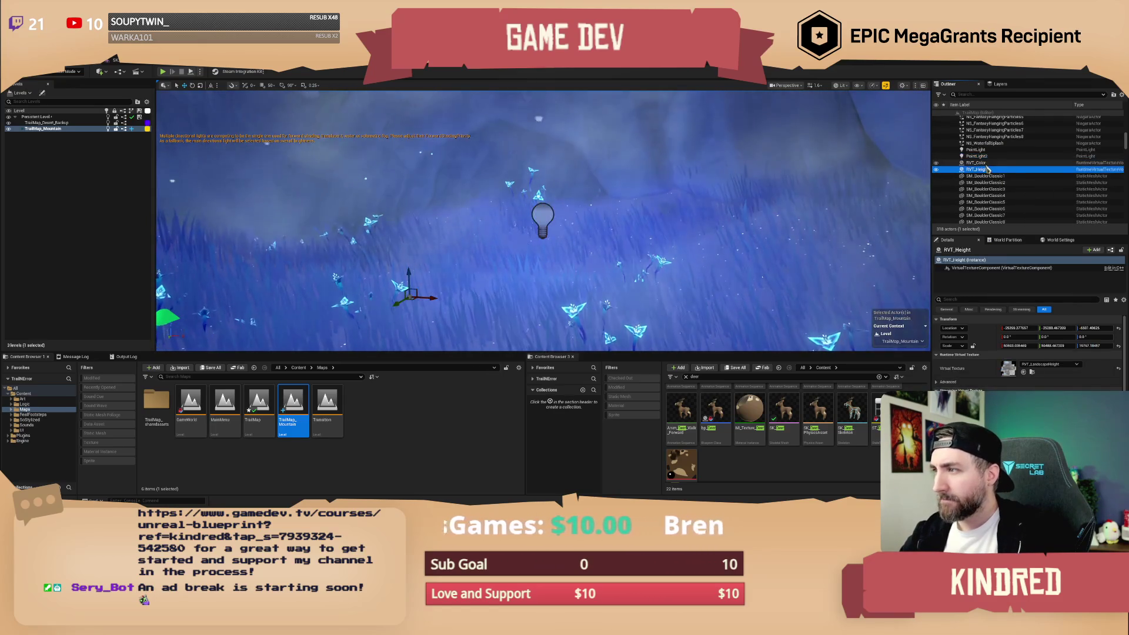
ctrl+click(976, 163)
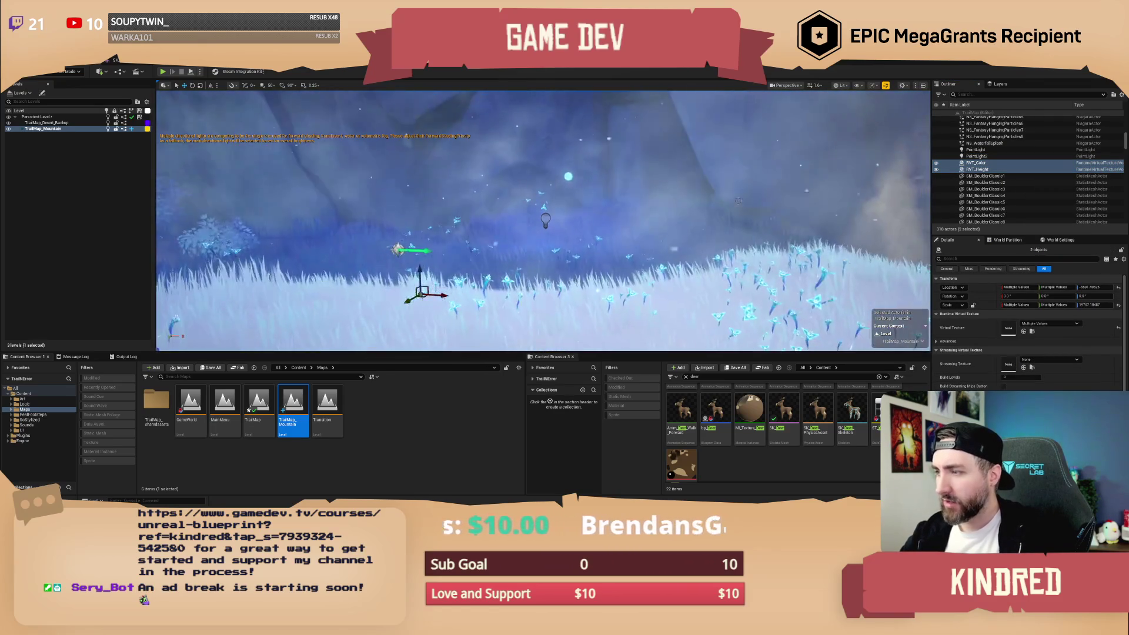
key(Delete)
Find the bp_Rope actor in the Outliner and select it.
scroll(1012, 190, down, 2)
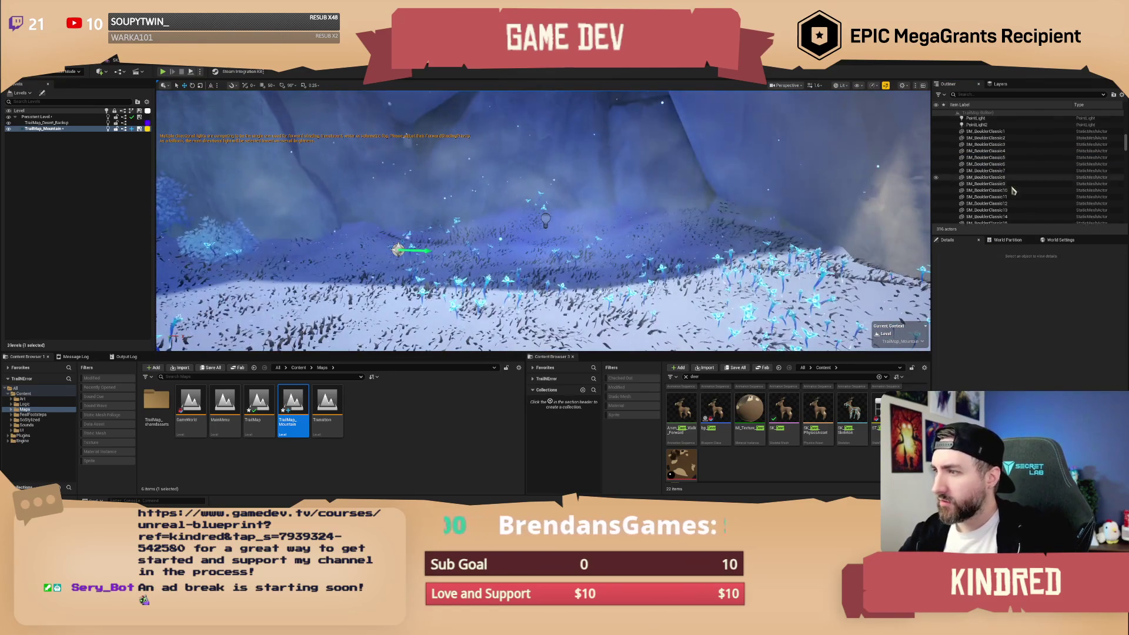
scroll(1012, 185, down, 10)
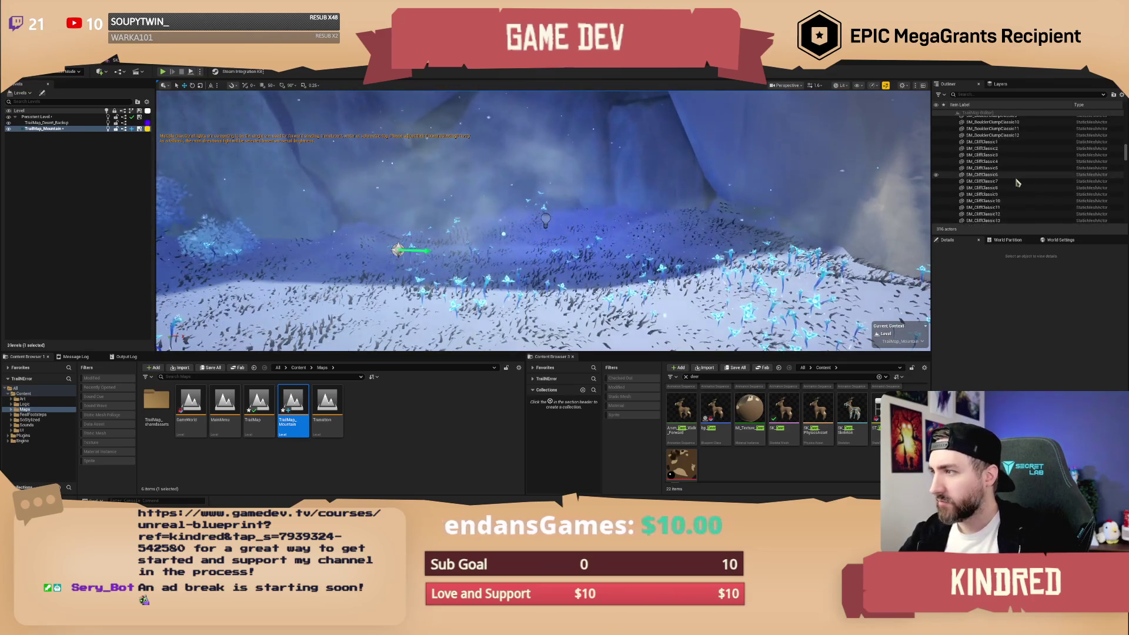
scroll(1018, 184, down, 20)
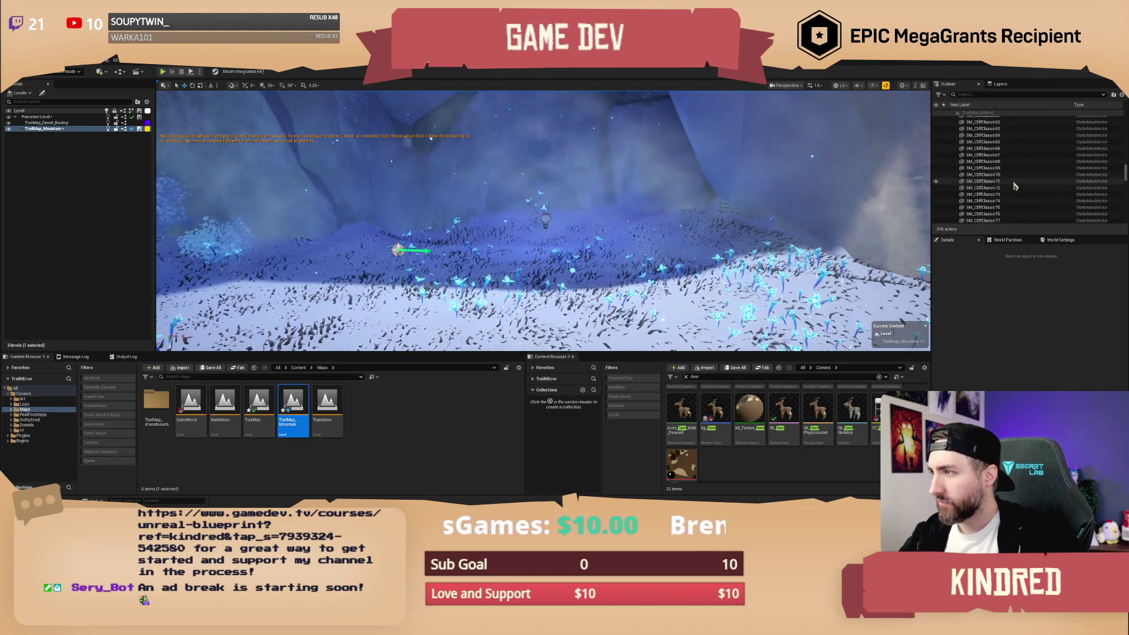
scroll(1009, 185, down, 7)
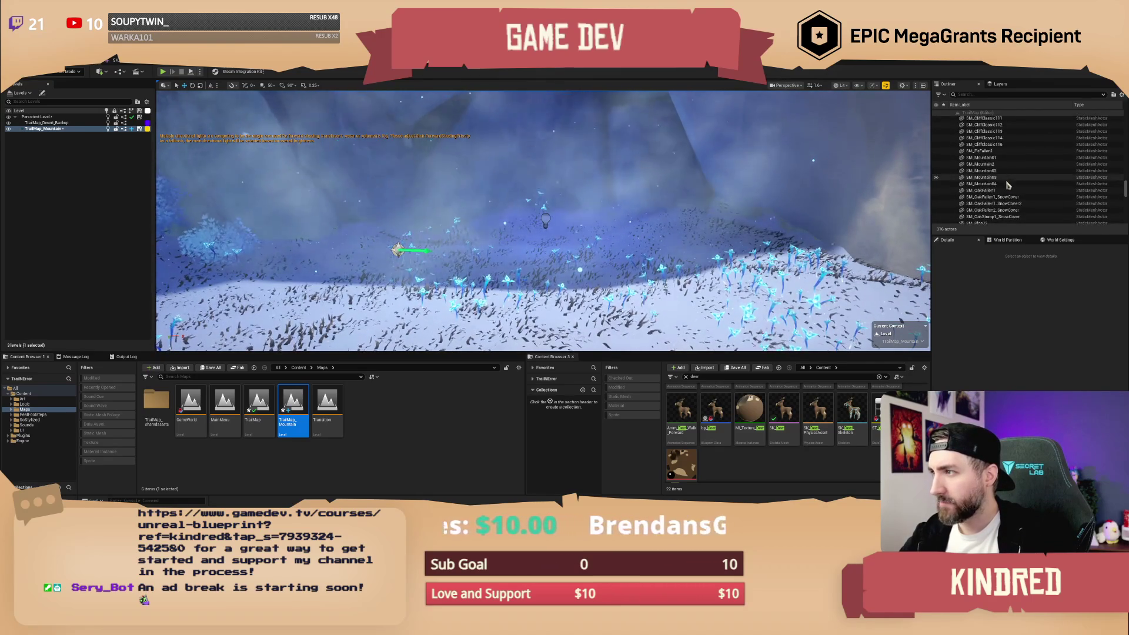
scroll(1008, 165, down, 15)
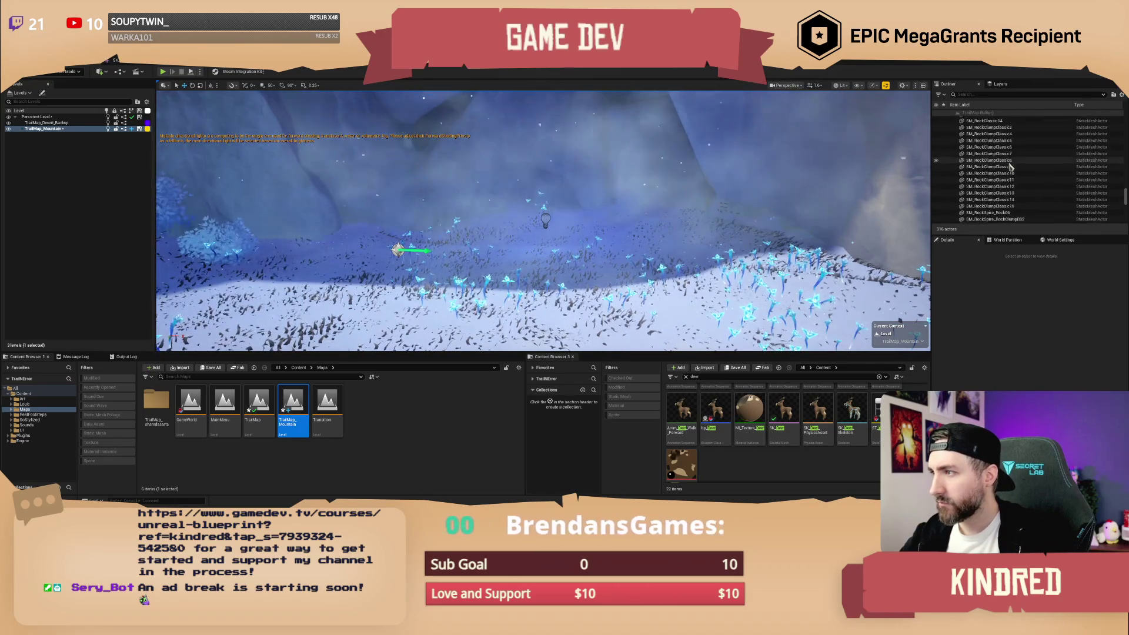
scroll(1011, 182, up, 15)
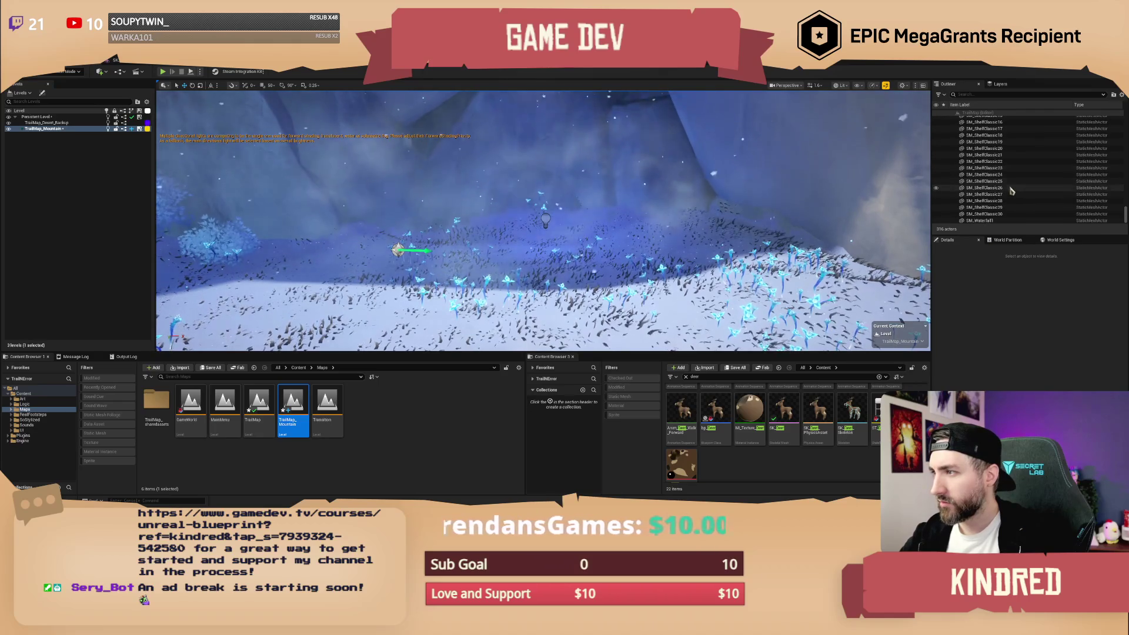
scroll(1009, 176, up, 15)
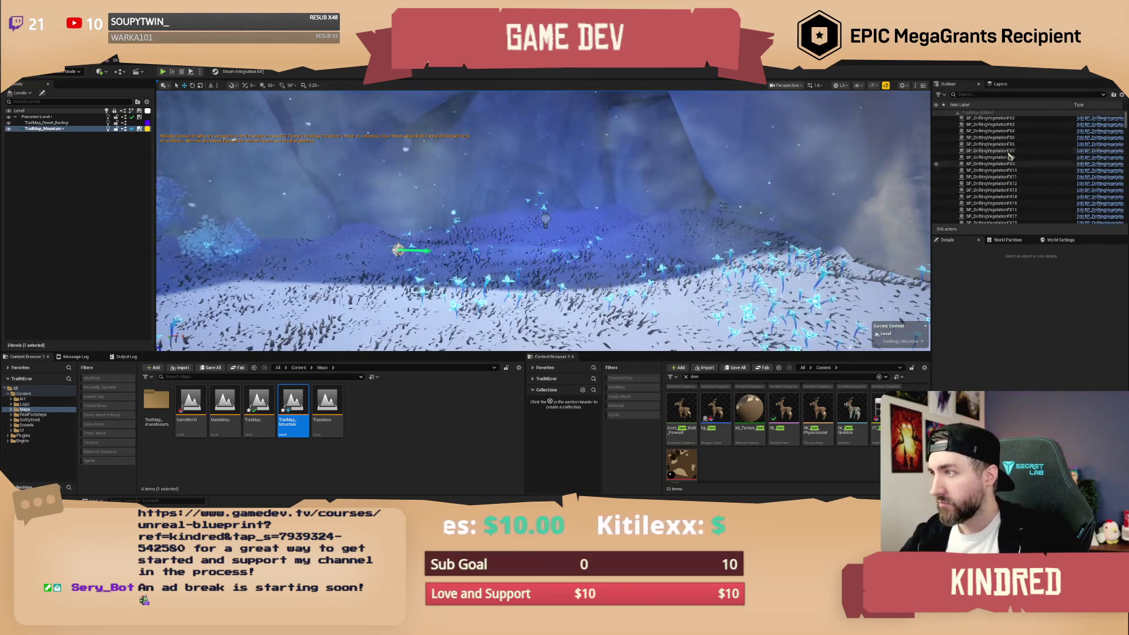
scroll(1015, 148, down, 5)
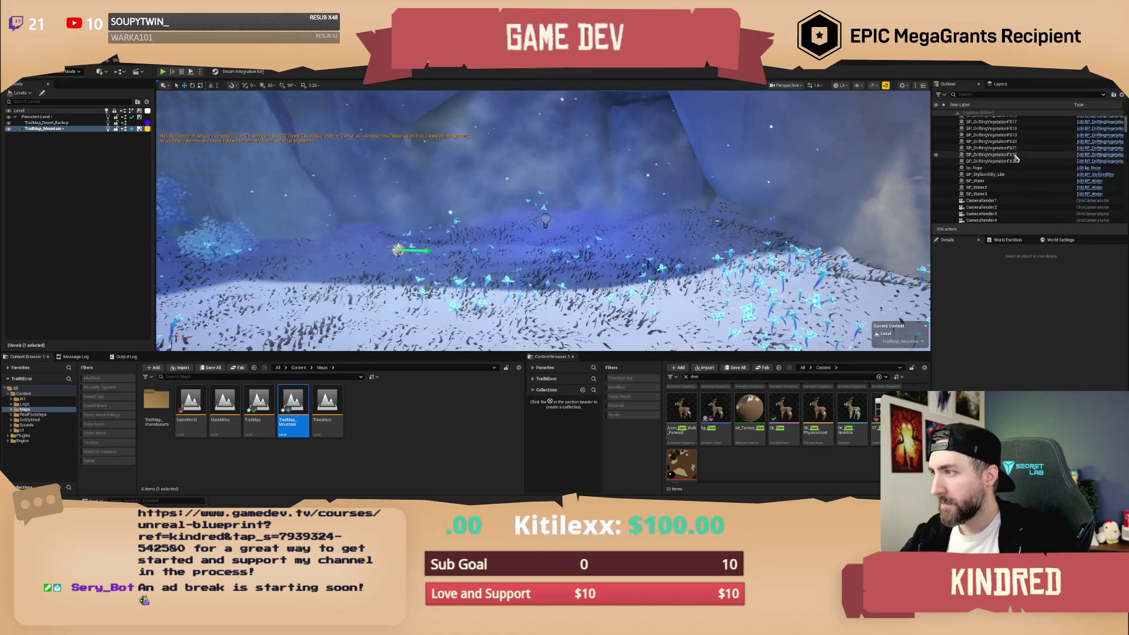
click(1013, 169)
Delete the bp_Rope and BP_StylizedSky_Lite actors.
key(Delete)
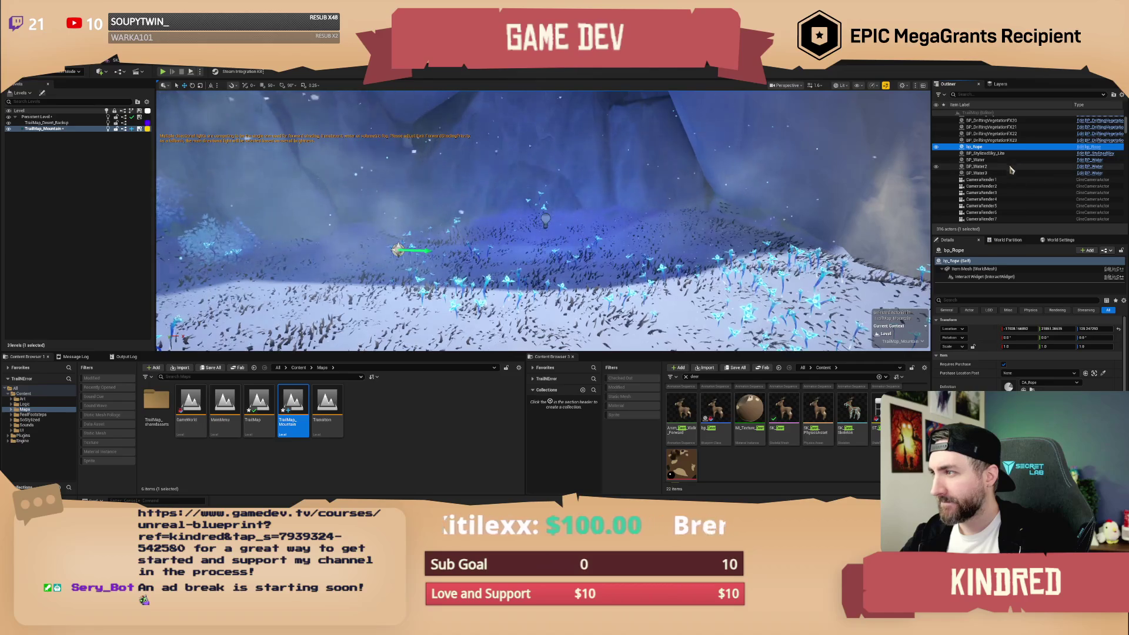
click(1003, 147)
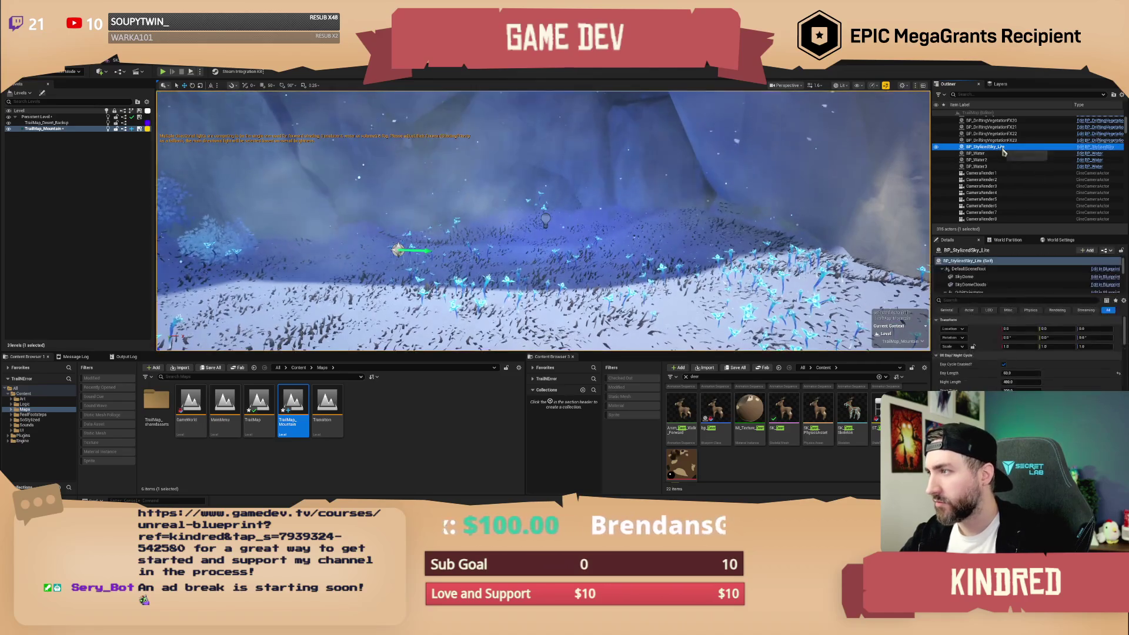
key(Delete)
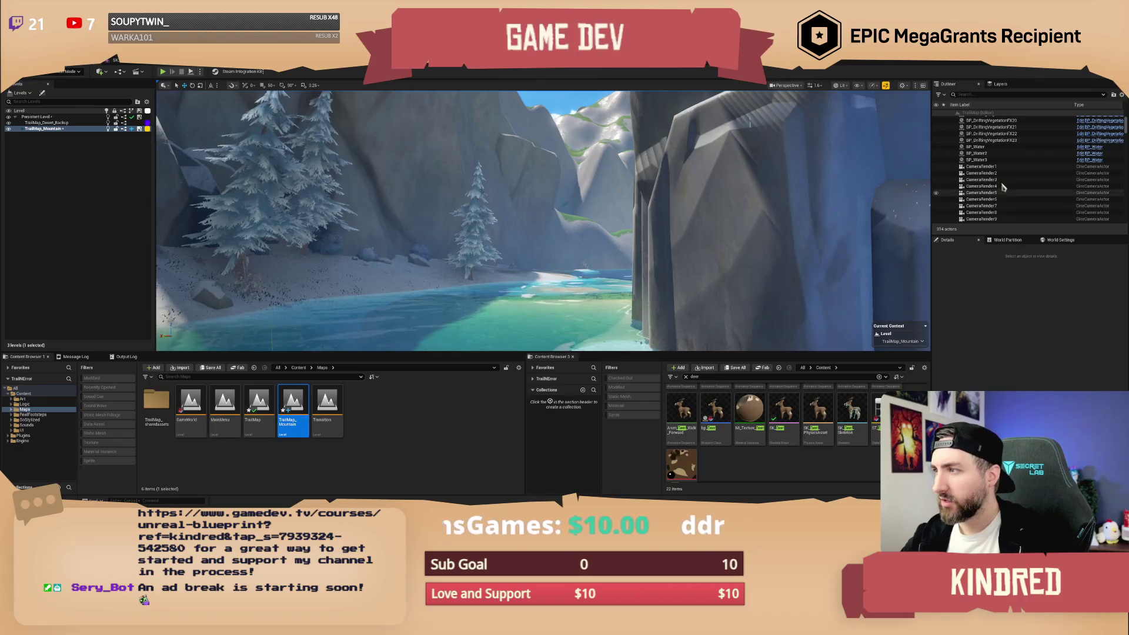
Frame BP_Water and BP_Water2, then zoom out around the mountain island.
click(987, 148)
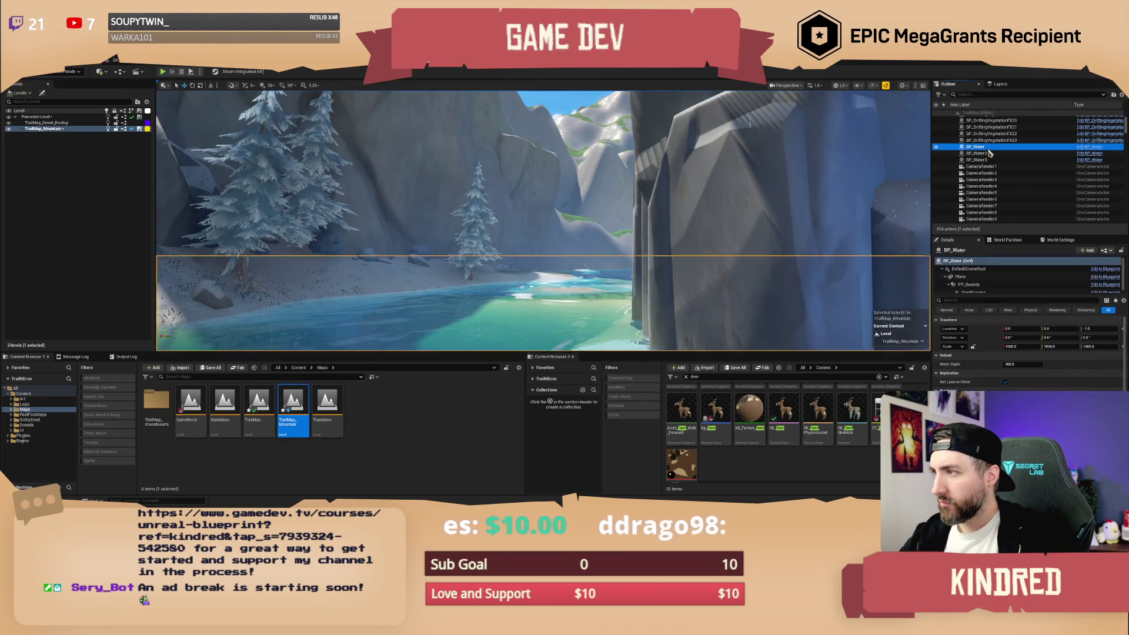
key(f)
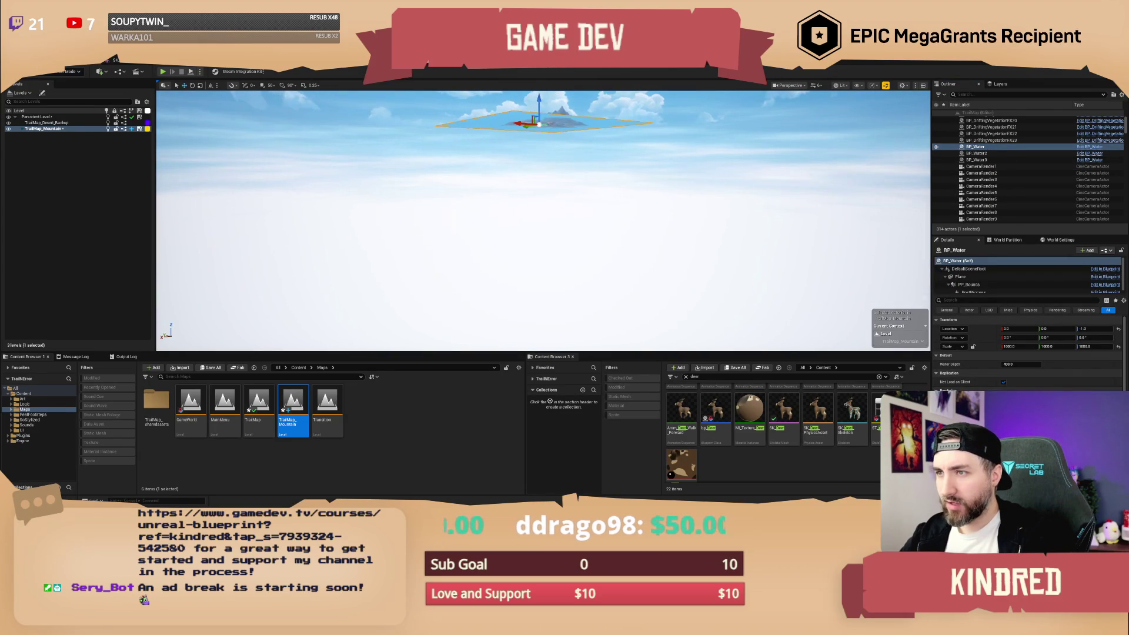
double_click(977, 154)
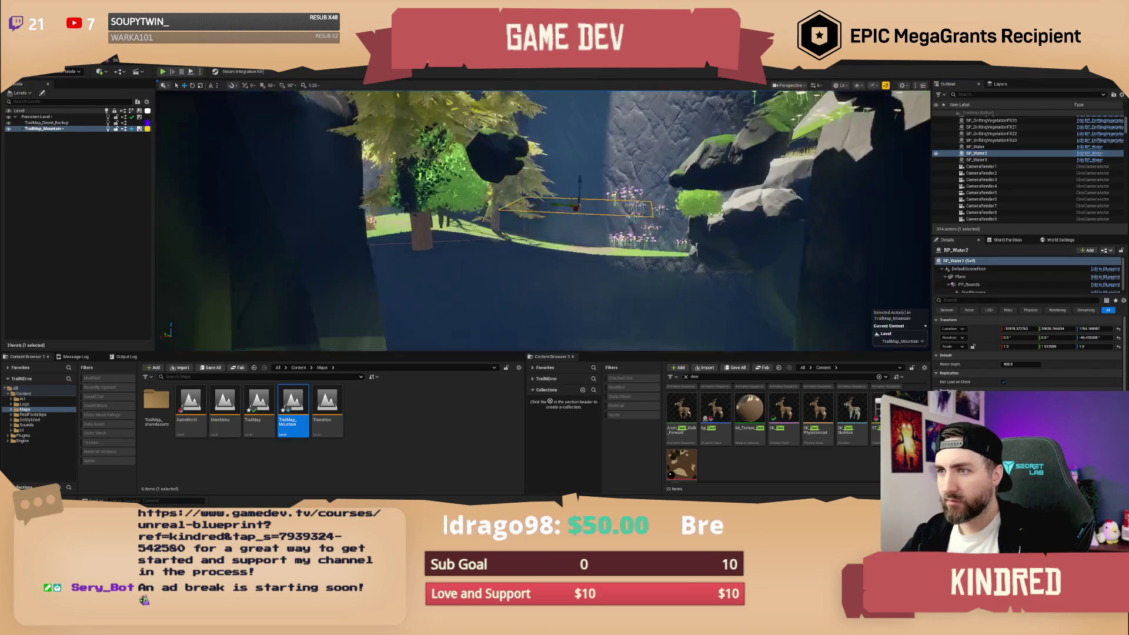
scroll(543, 220, down, 10)
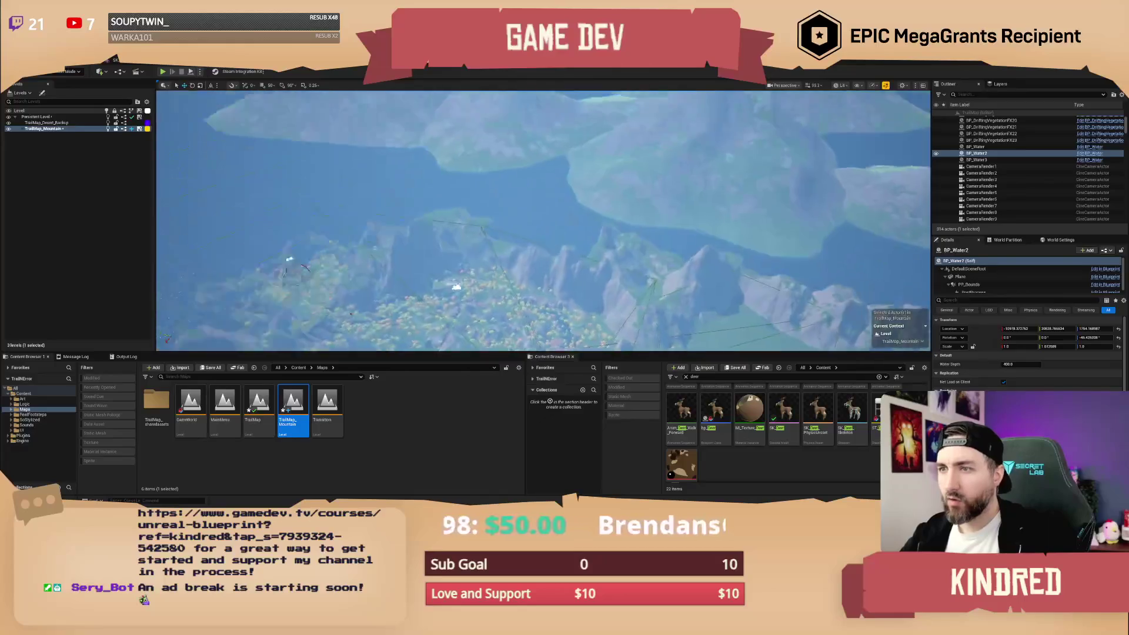
scroll(543, 221, up, 10)
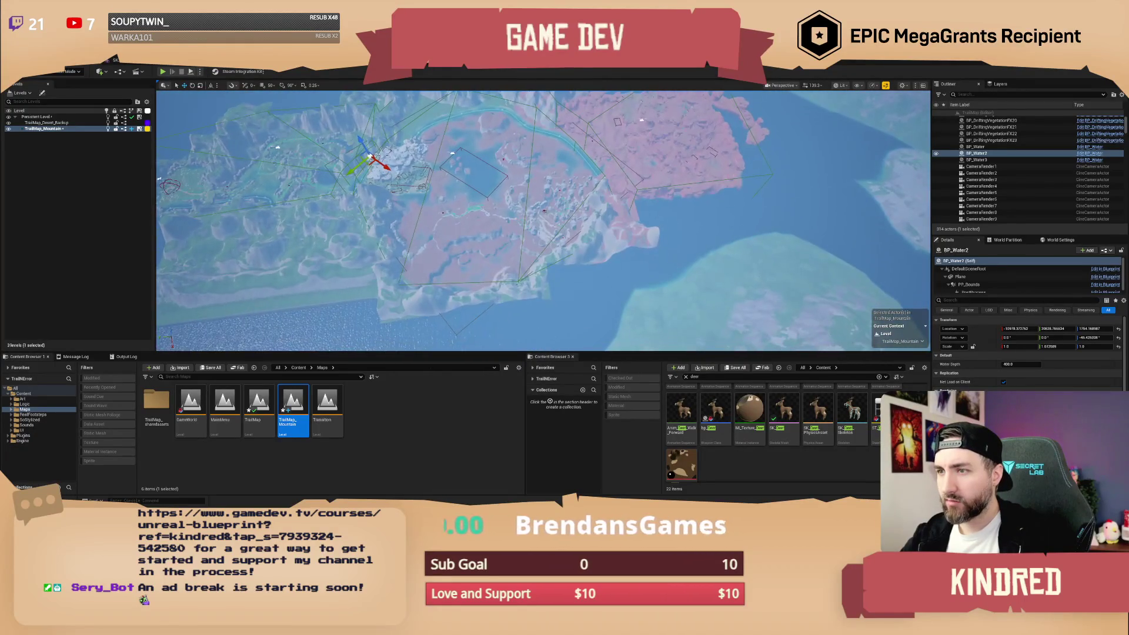
scroll(547, 212, up, 8)
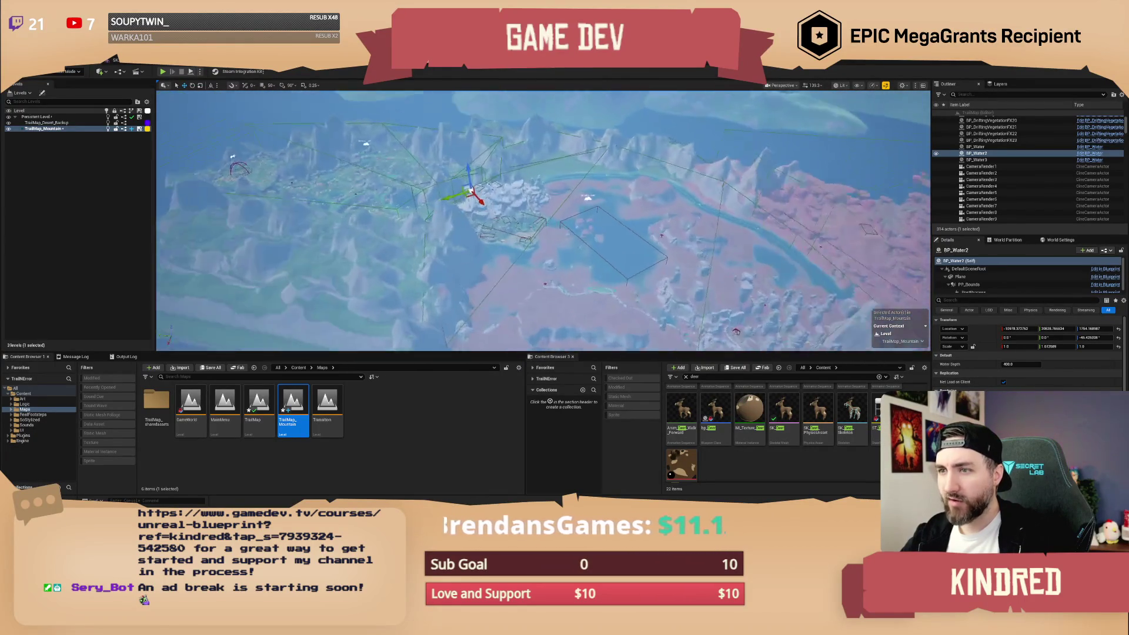
scroll(544, 221, down, 5)
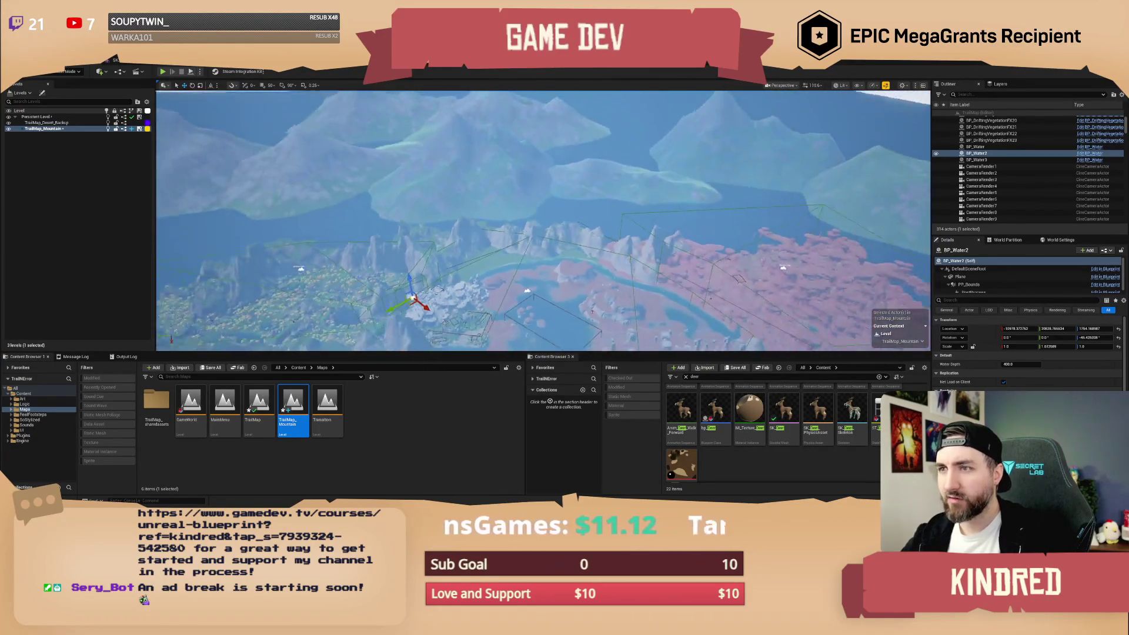
scroll(543, 221, down, 8)
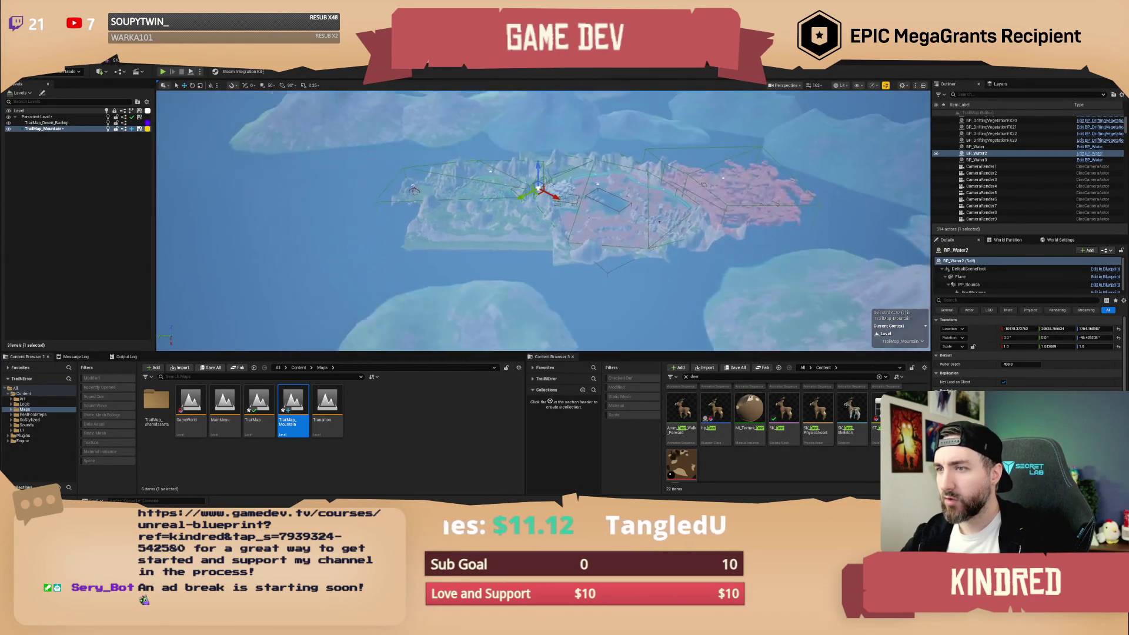
click(976, 146)
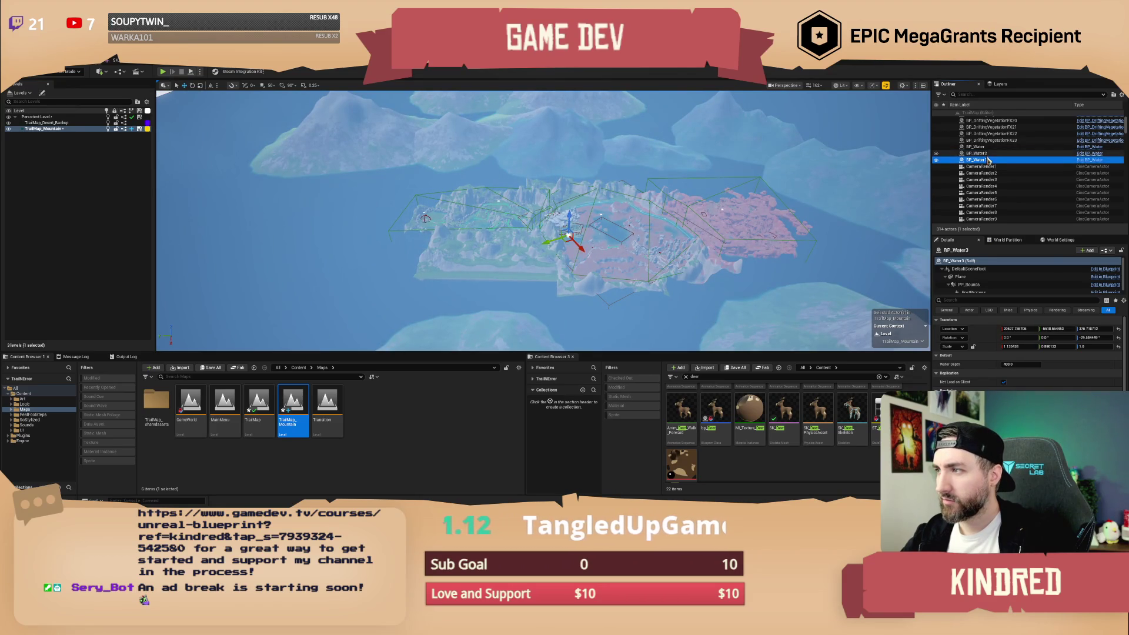
scroll(543, 221, down, 10)
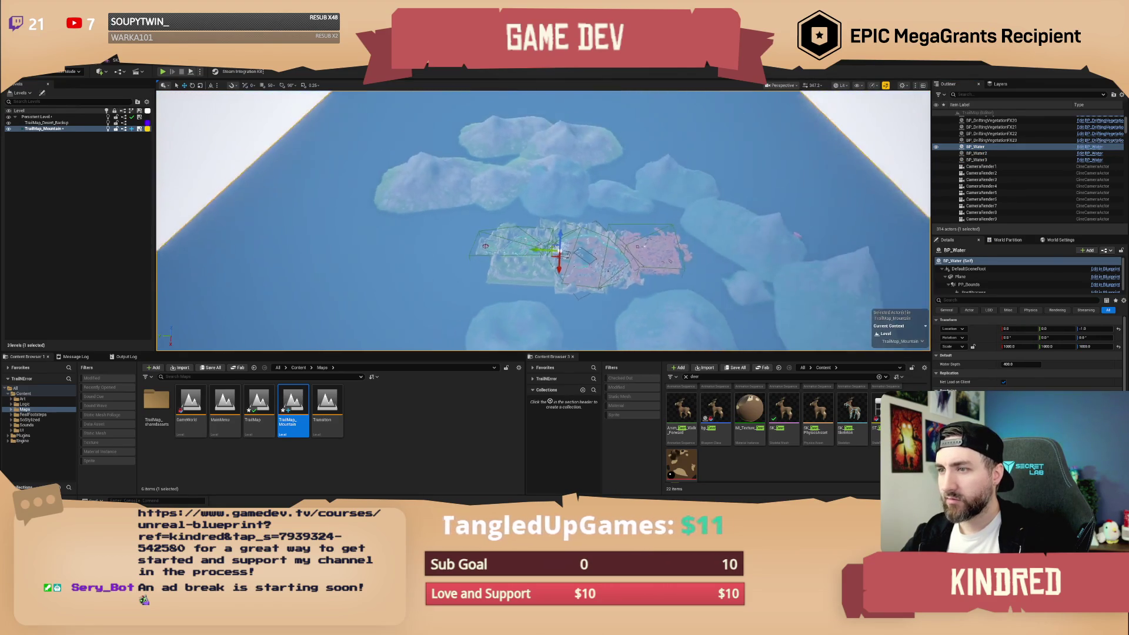
Slide BP_Water along Y to about -124174, then look over the island to check it.
mouse_move(527, 247)
mouse_down()
mouse_move(917, 257)
mouse_move(827, 234)
mouse_move(655, 228)
mouse_move(757, 226)
mouse_move(736, 227)
mouse_up()
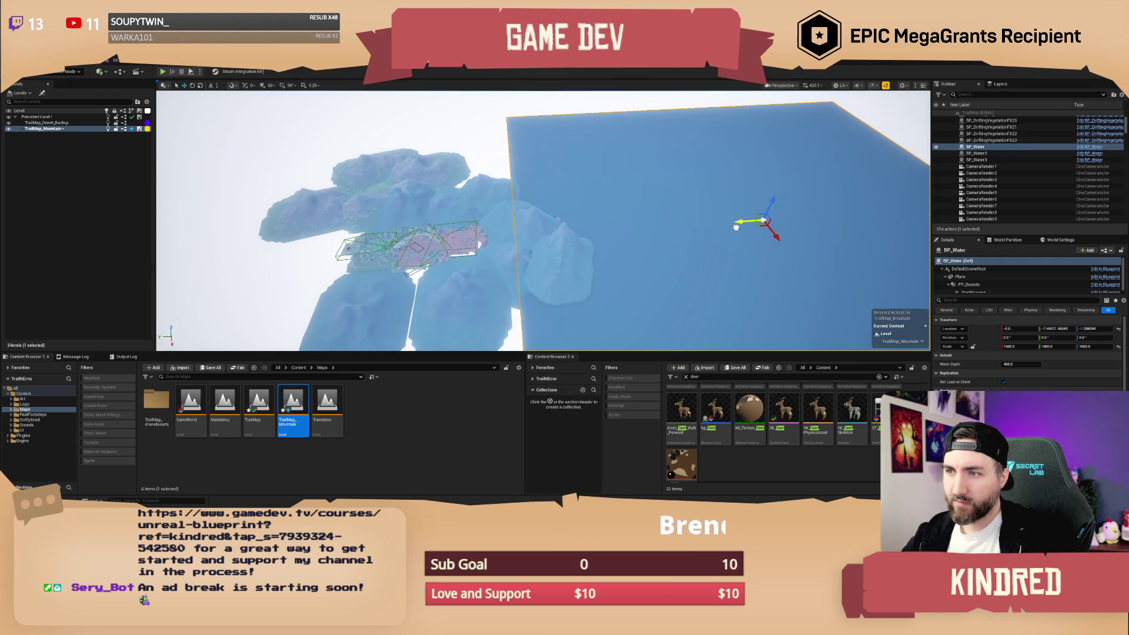
mouse_move(624, 255)
mouse_down()
mouse_move(683, 243)
mouse_move(681, 224)
mouse_move(682, 241)
mouse_up()
click(682, 241)
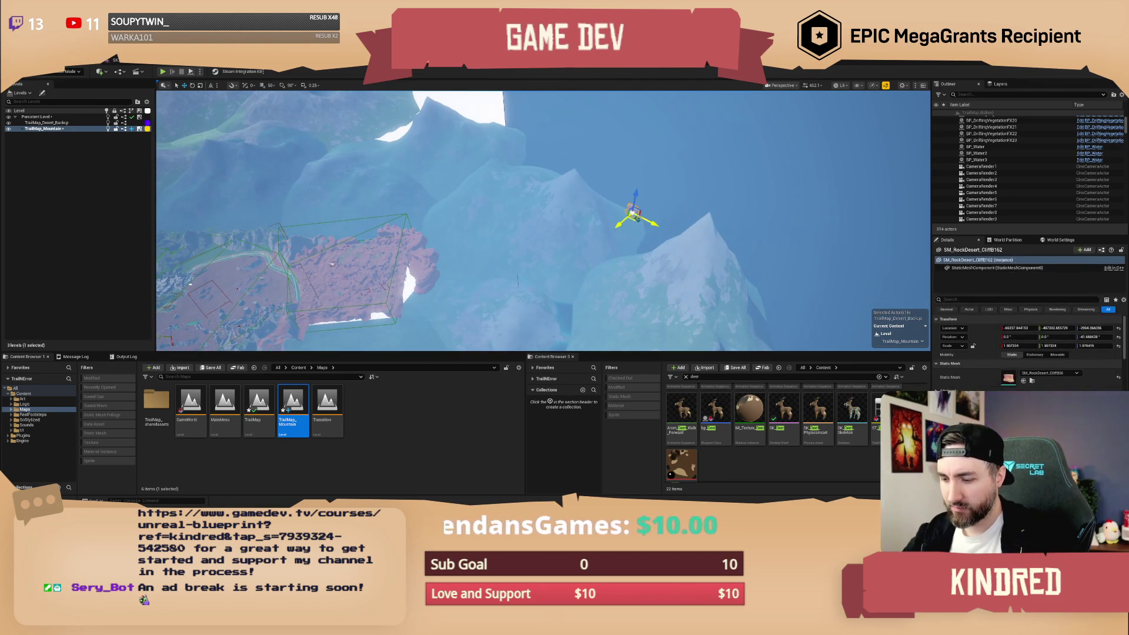
key(Escape)
mouse_move(517, 281)
mouse_down()
mouse_move(723, 276)
mouse_move(727, 259)
mouse_up()
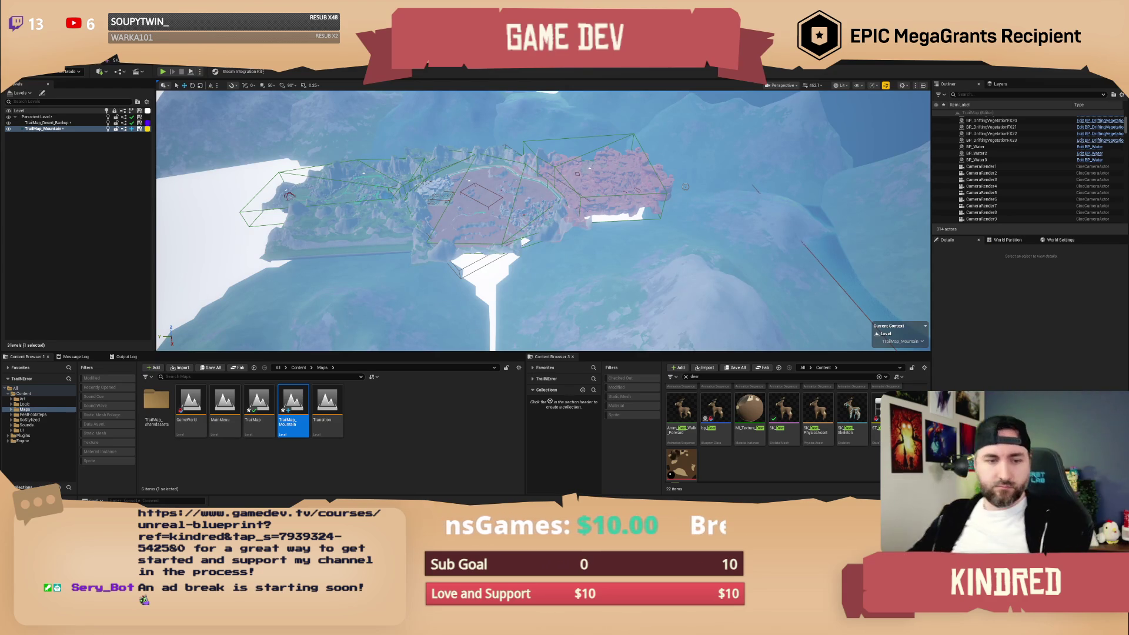
Zoom in on the mountain trees, then save all modified levels with Ctrl+S.
scroll(543, 221, up, 10)
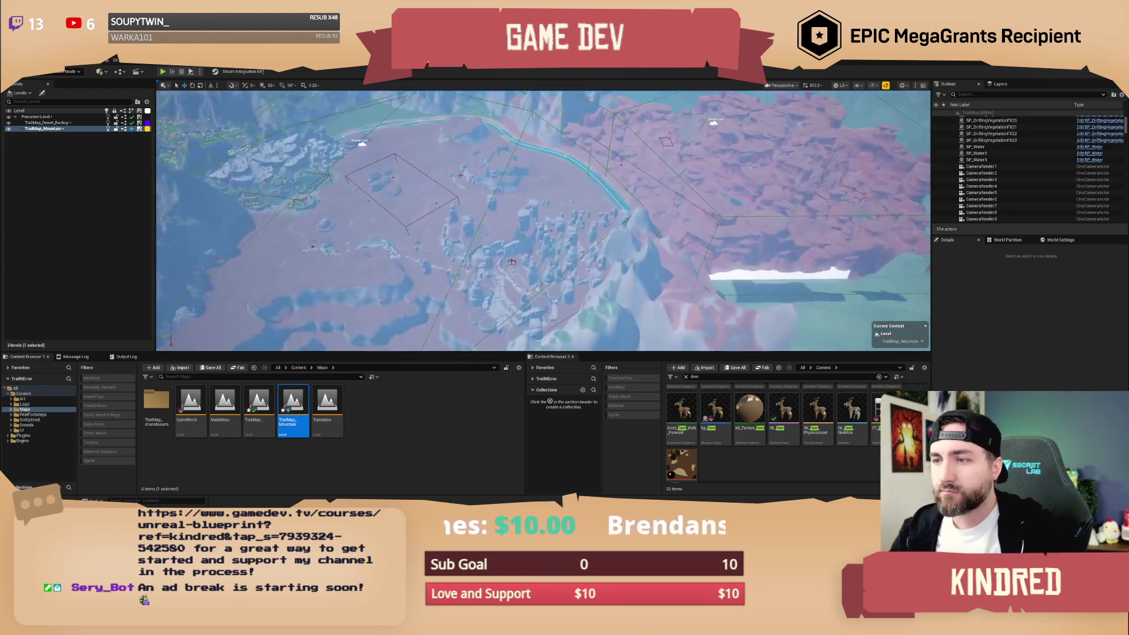
scroll(543, 220, up, 8)
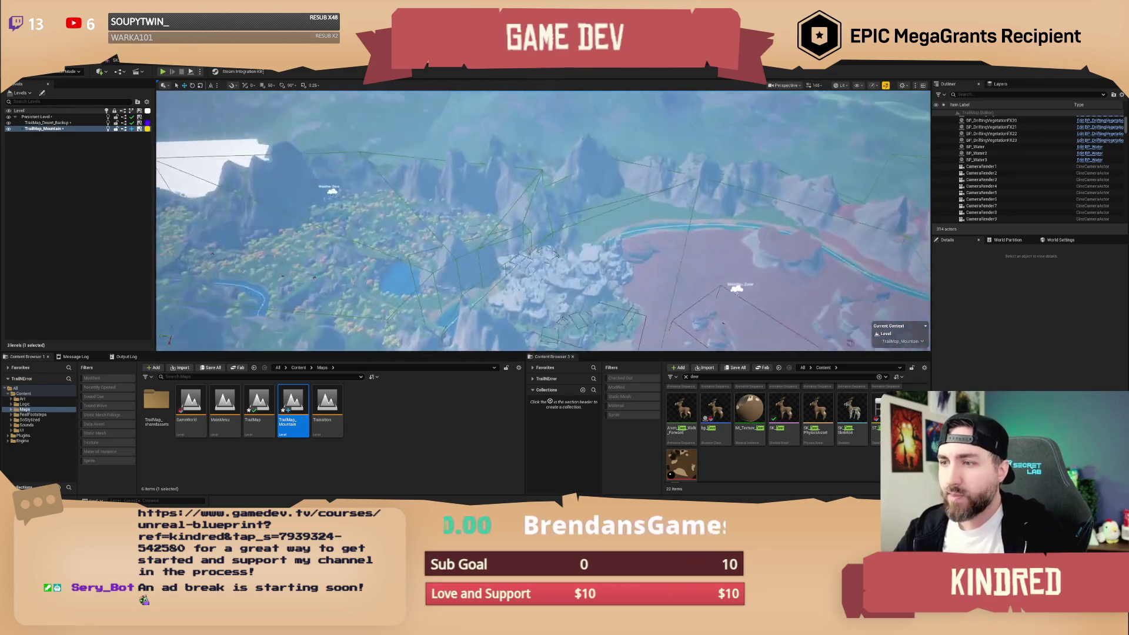
scroll(543, 221, up, 10)
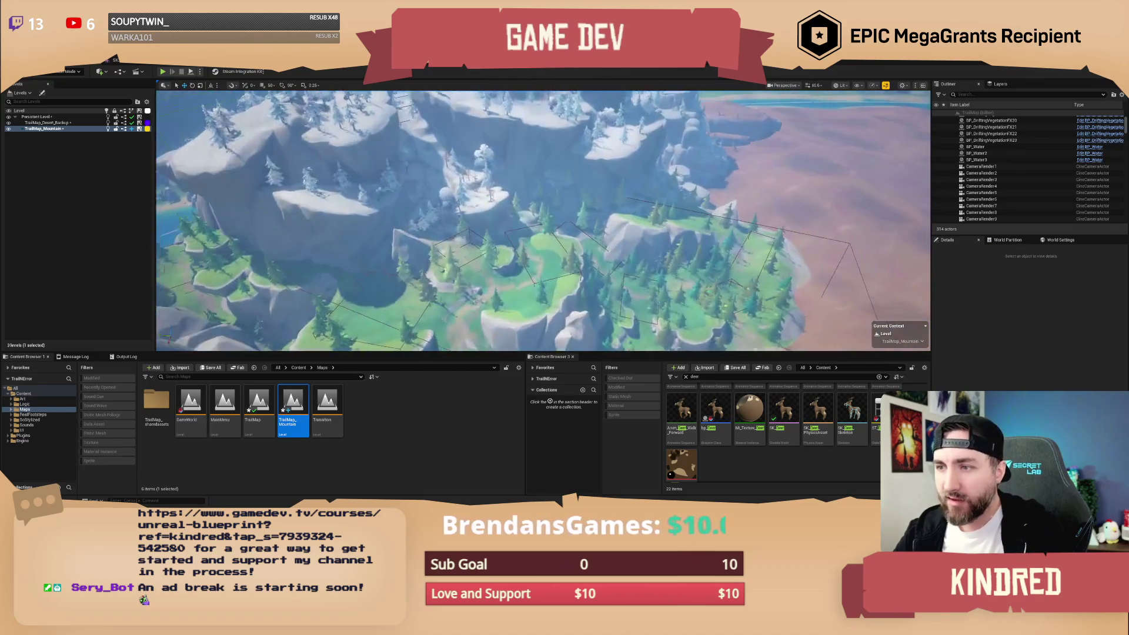
scroll(543, 221, up, 5)
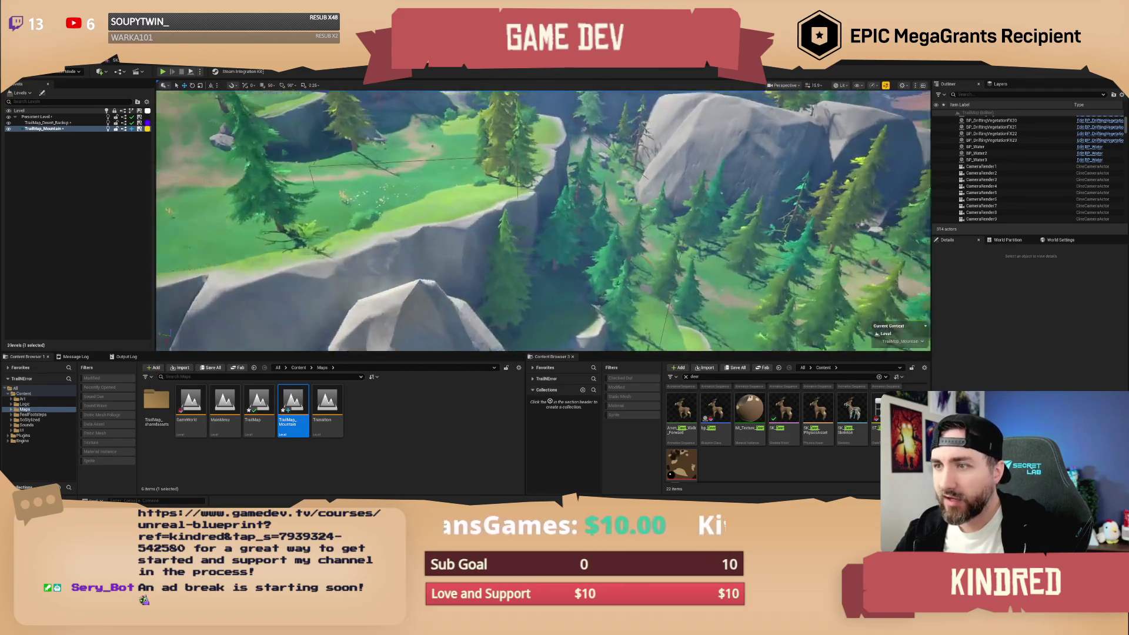
scroll(543, 221, up, 4)
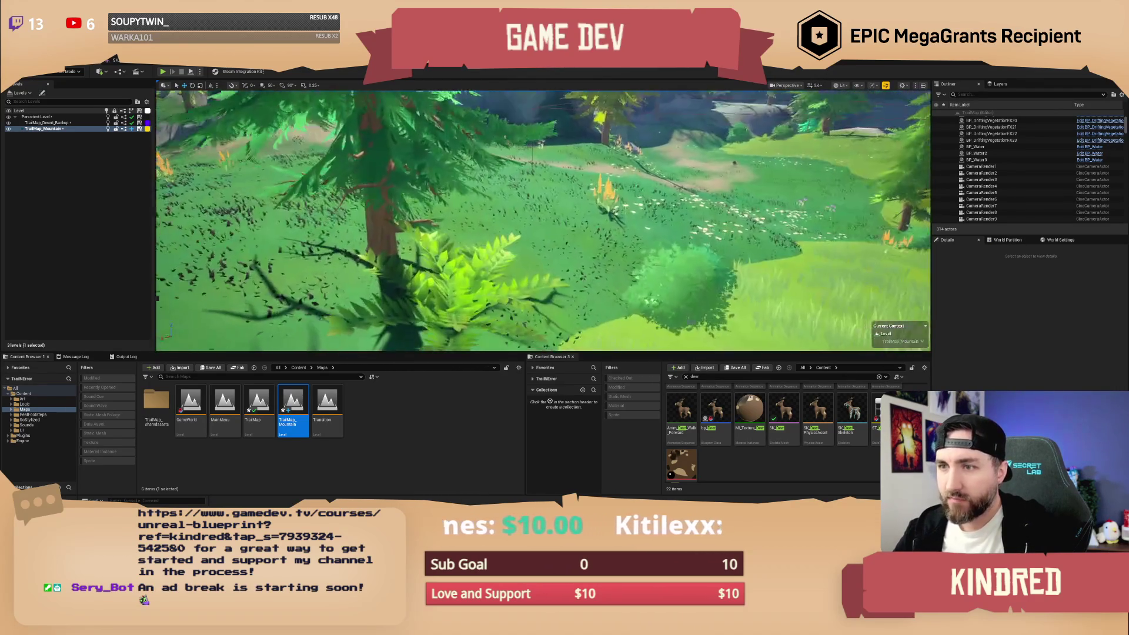
scroll(543, 220, down, 3)
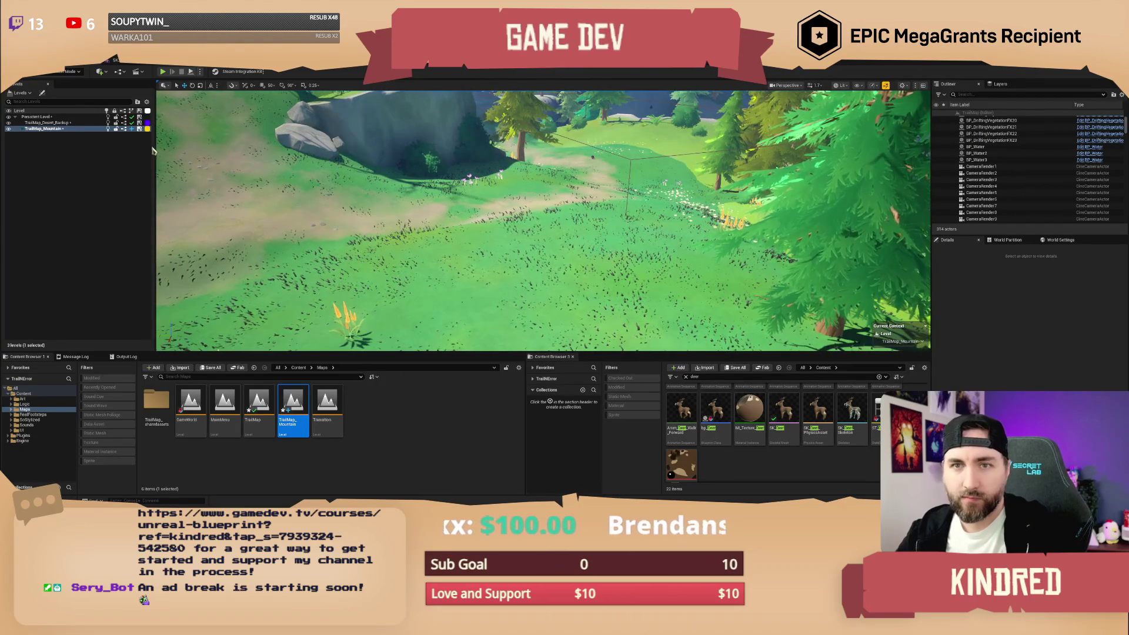
key(ctrl+s)
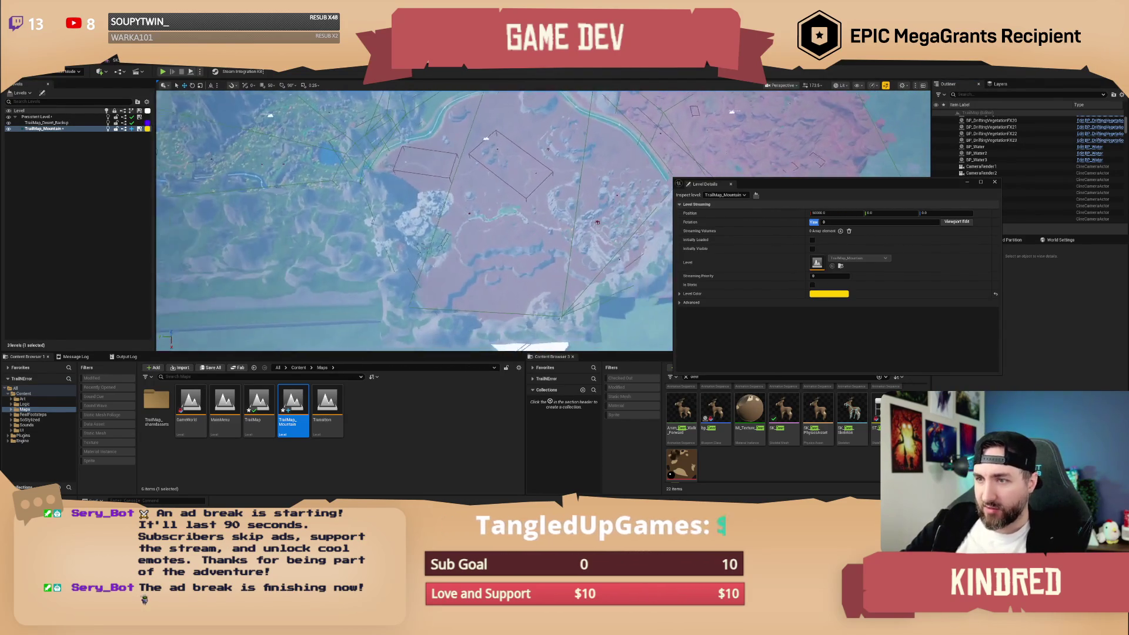
Keep Position X at 0, set Position Y to -300000, then check the shifted level's bounds.
click(819, 212)
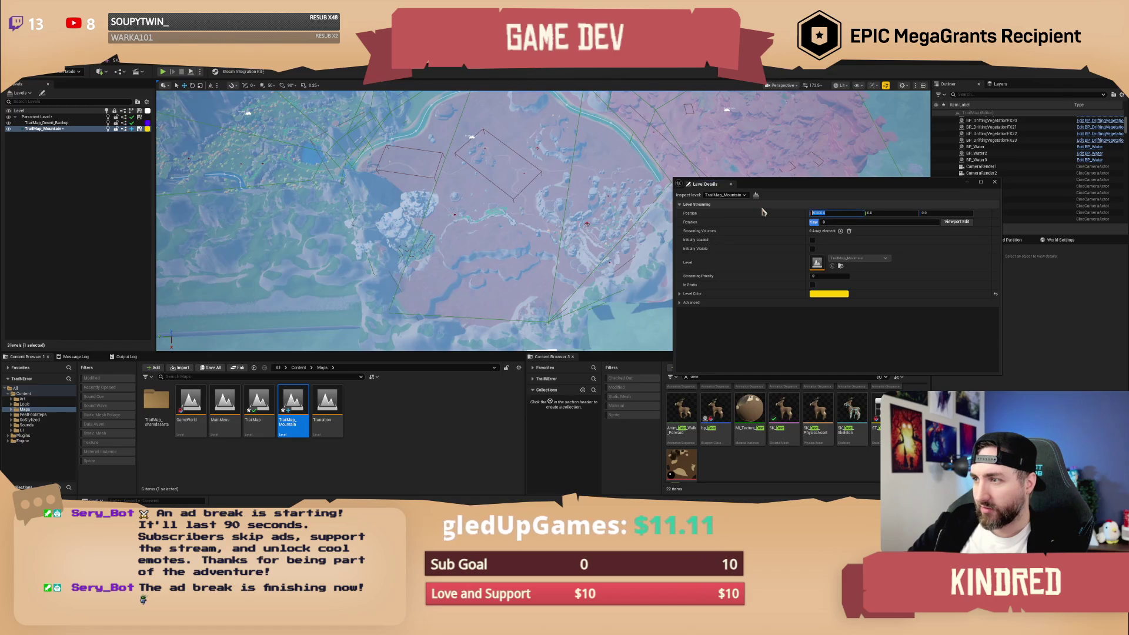
key(Return)
click(886, 213)
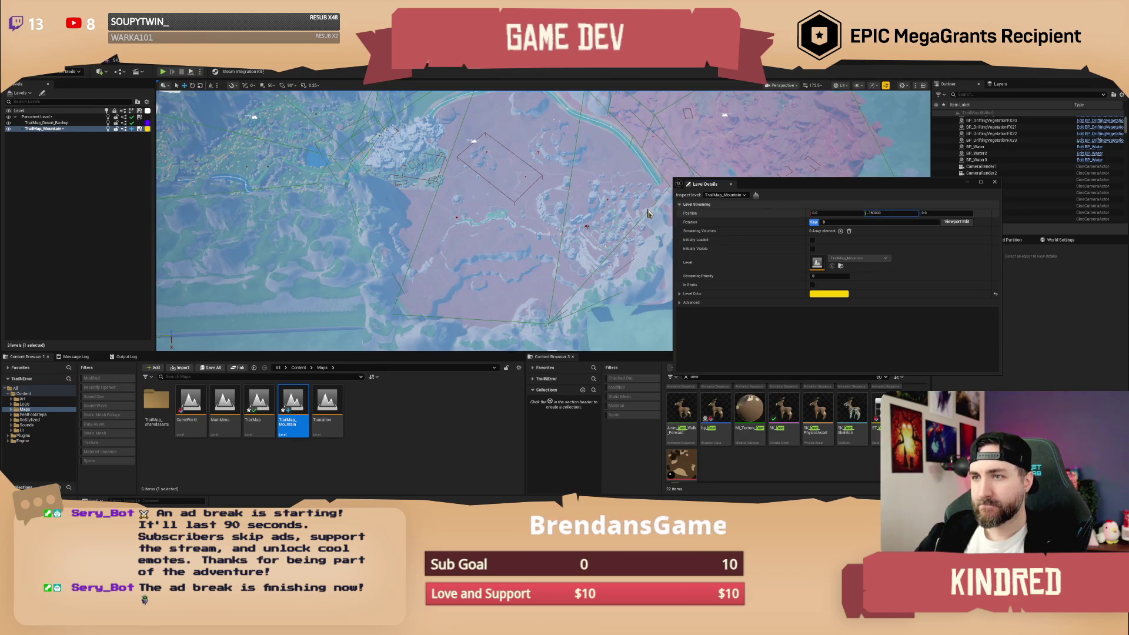
key(Return)
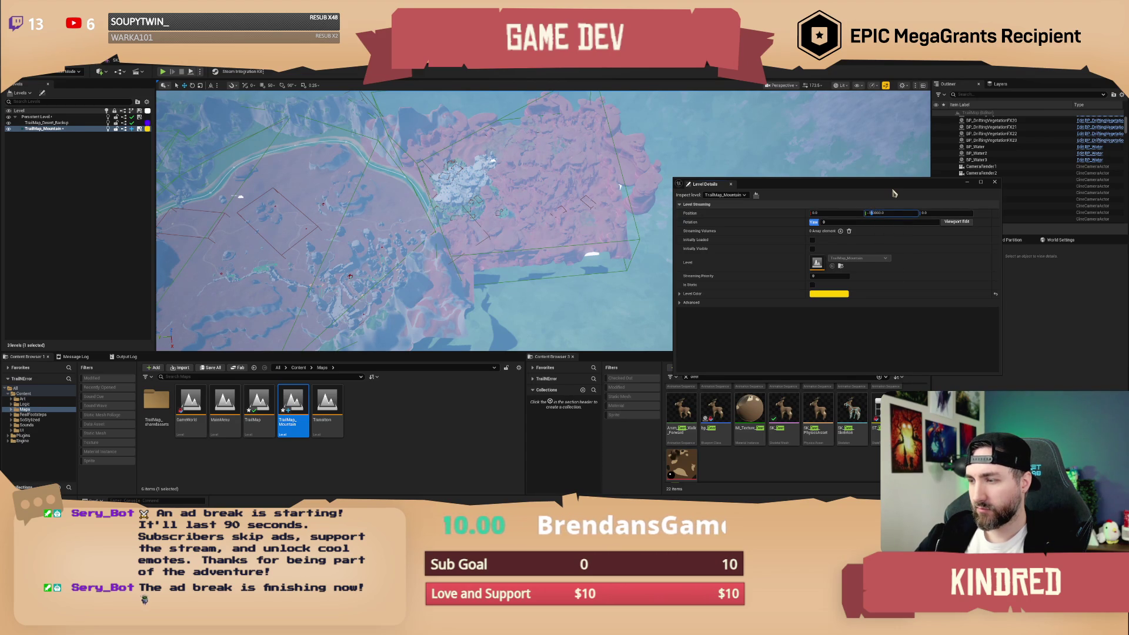
text(30)
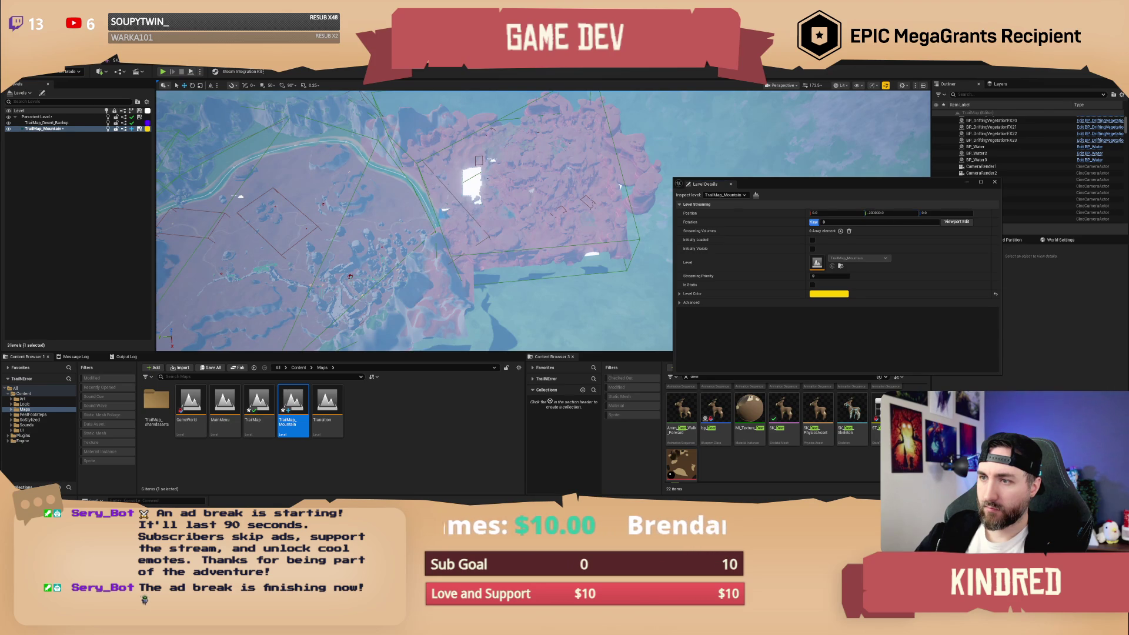
click(585, 235)
drag(410, 281, 459, 264)
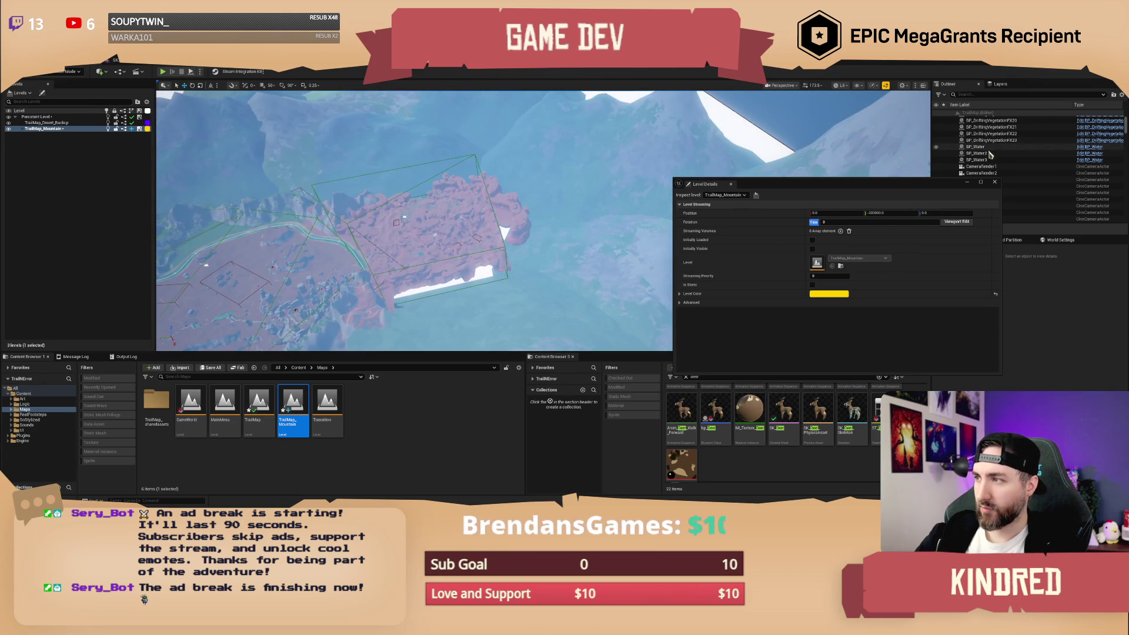
double_click(976, 153)
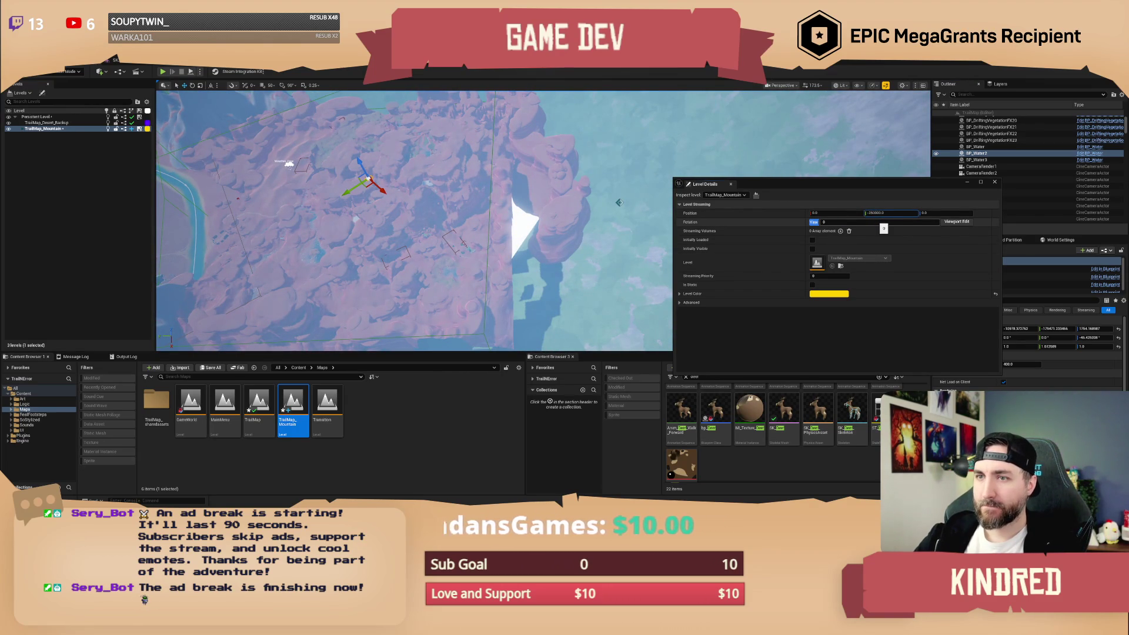
Commit the -250000 Y offset and set the mountain level's Position X to 45000.
key(Return)
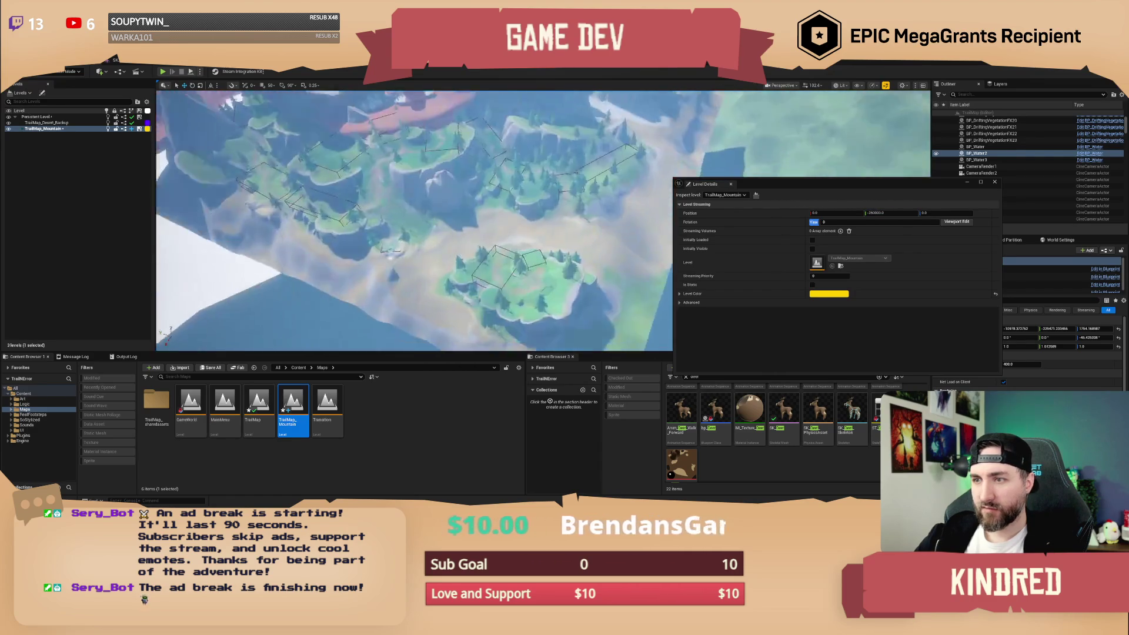
scroll(414, 221, down, 2)
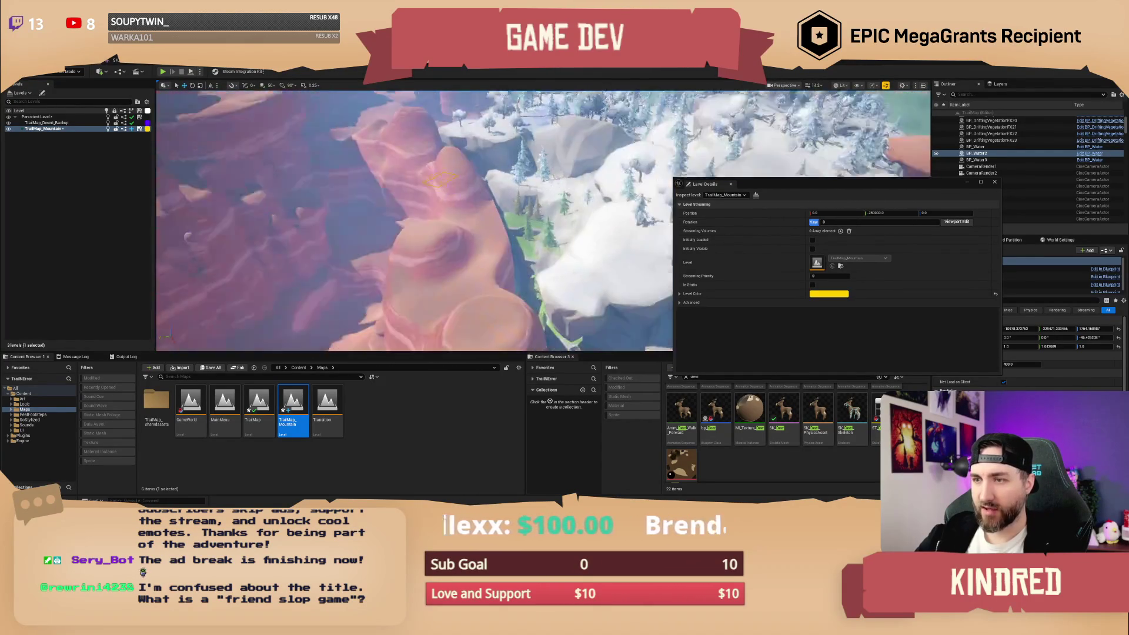
scroll(414, 221, down, 5)
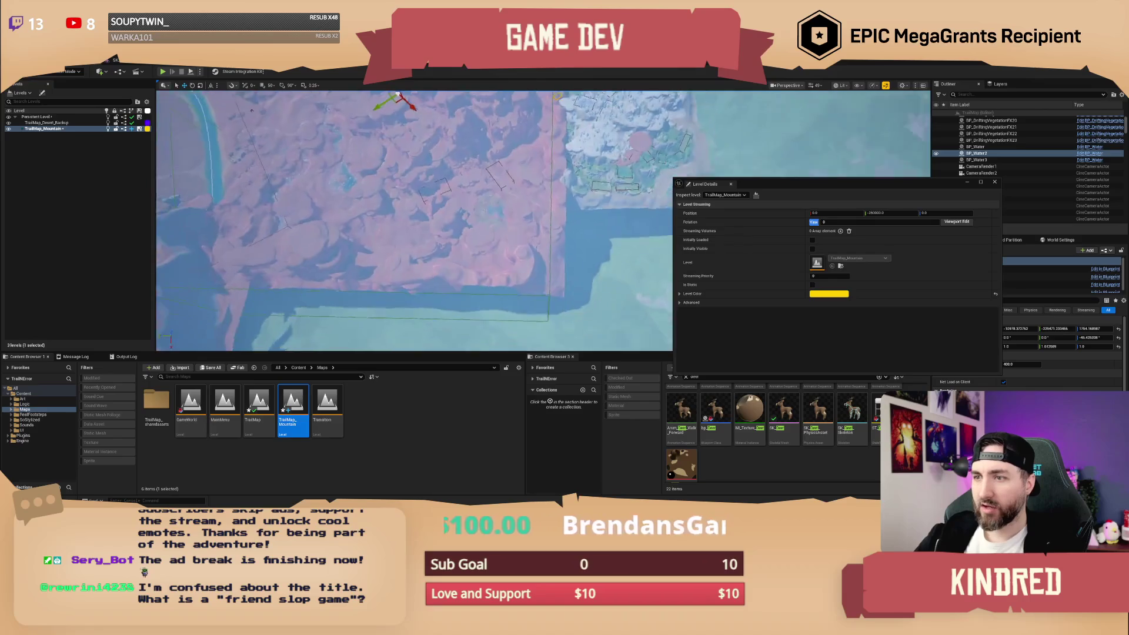
click(820, 213)
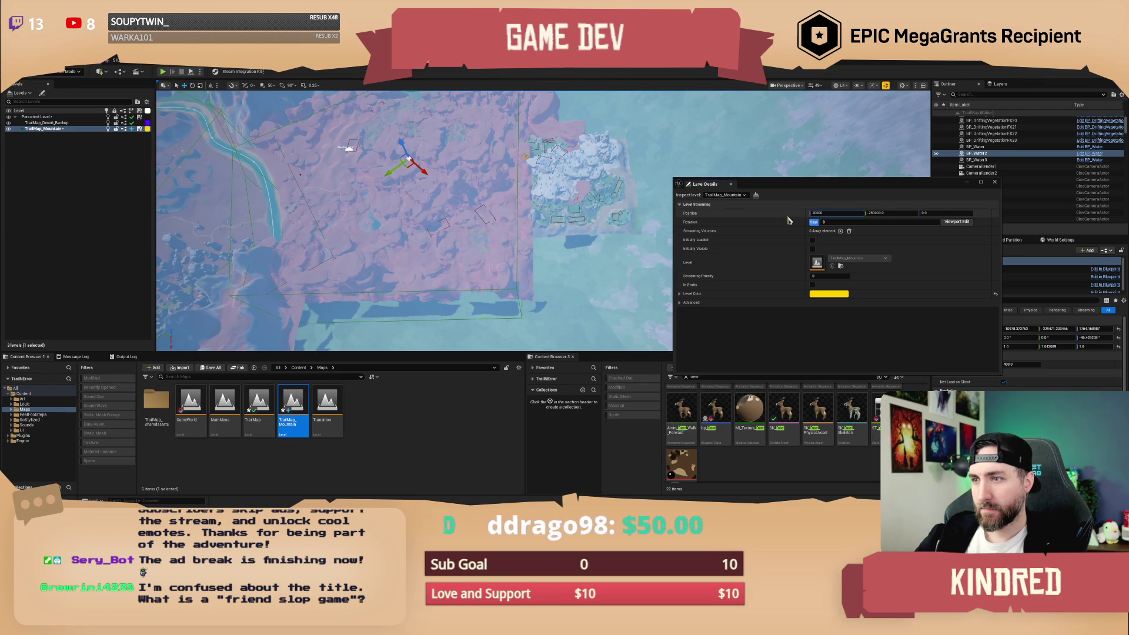
key(Return)
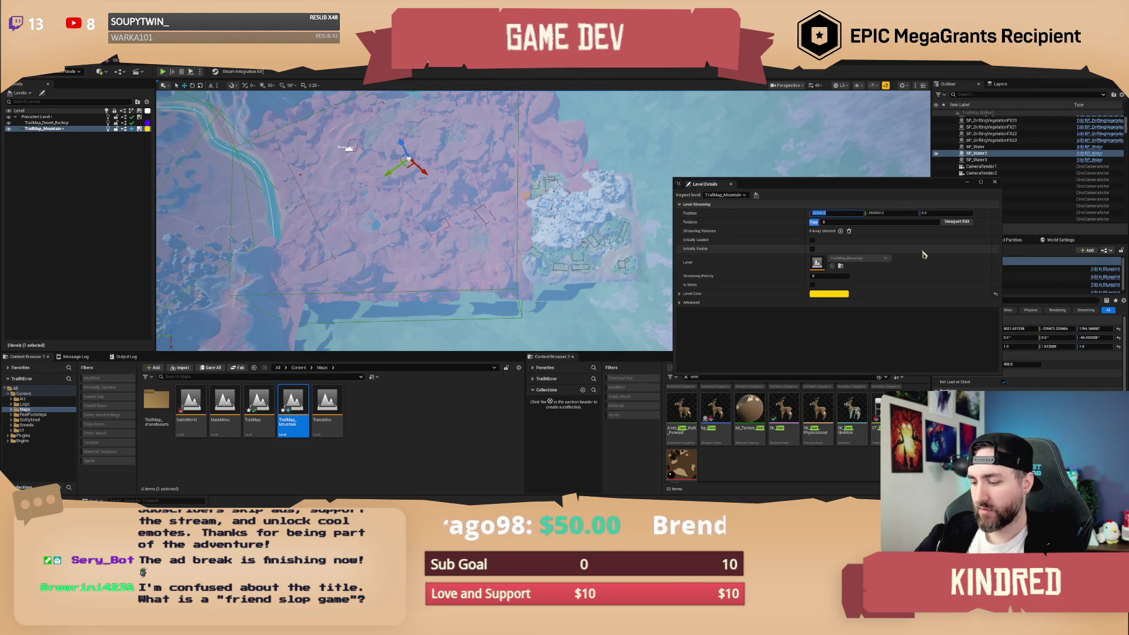
text(40)
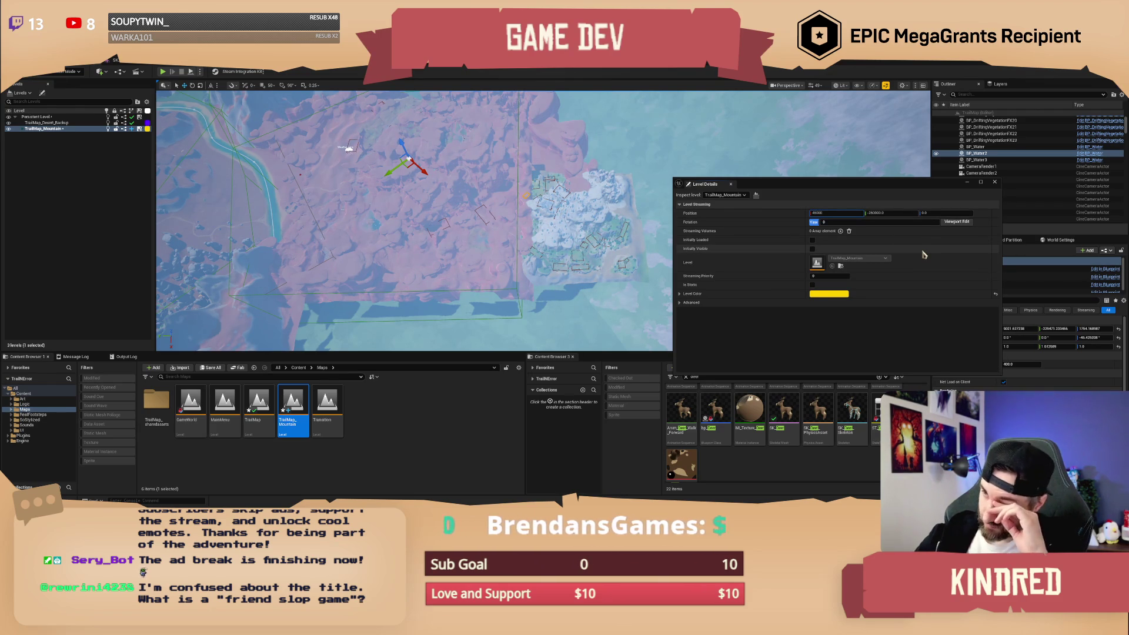
key(Return)
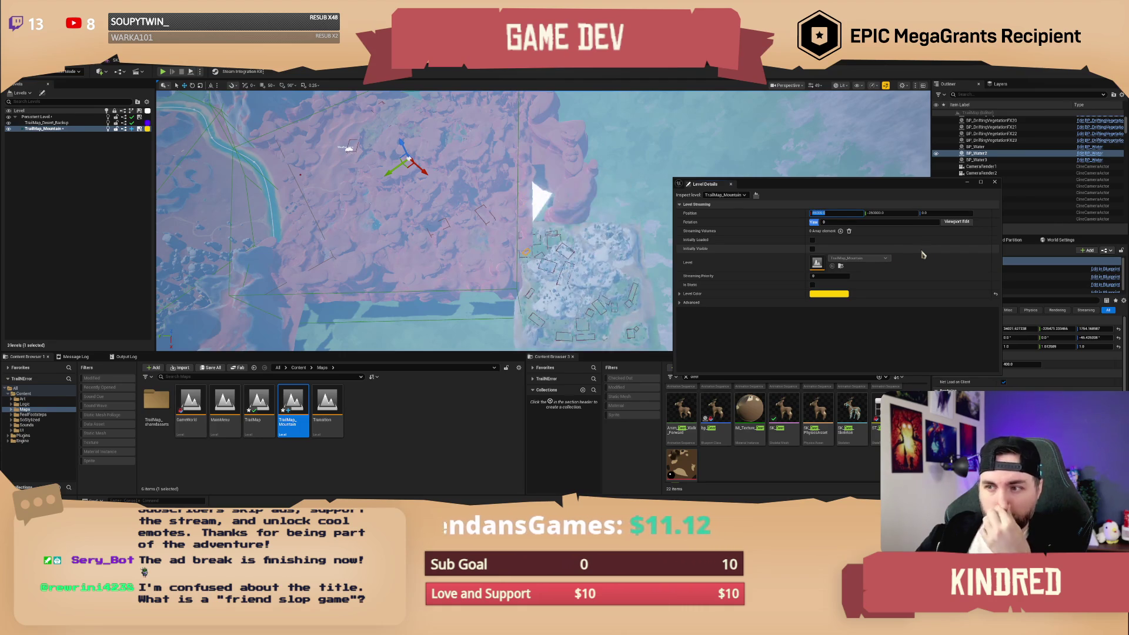
key(Tab)
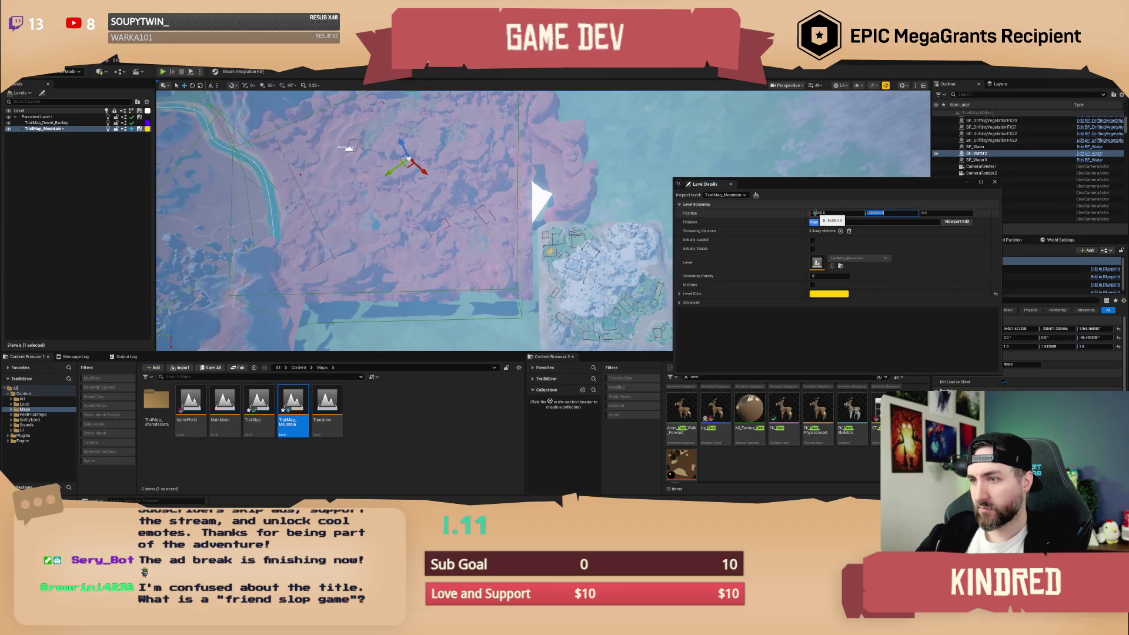
Fly around the forested mountain plateau to check alignment, then close Level Details.
drag(876, 222, 917, 221)
scroll(415, 221, up, 10)
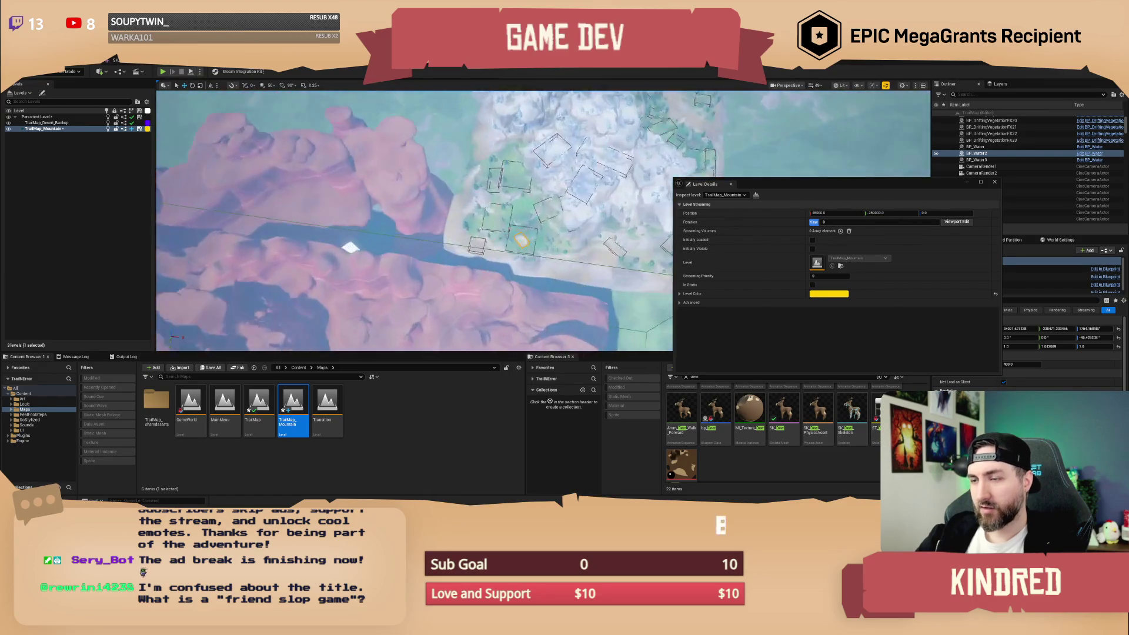
scroll(442, 195, up, 10)
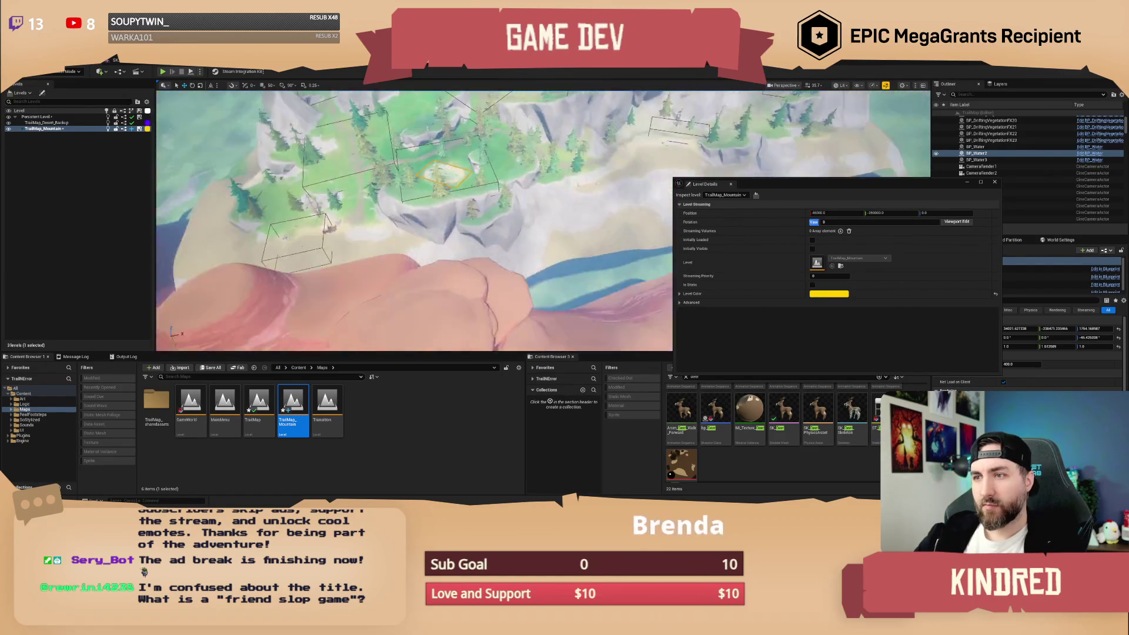
click(822, 212)
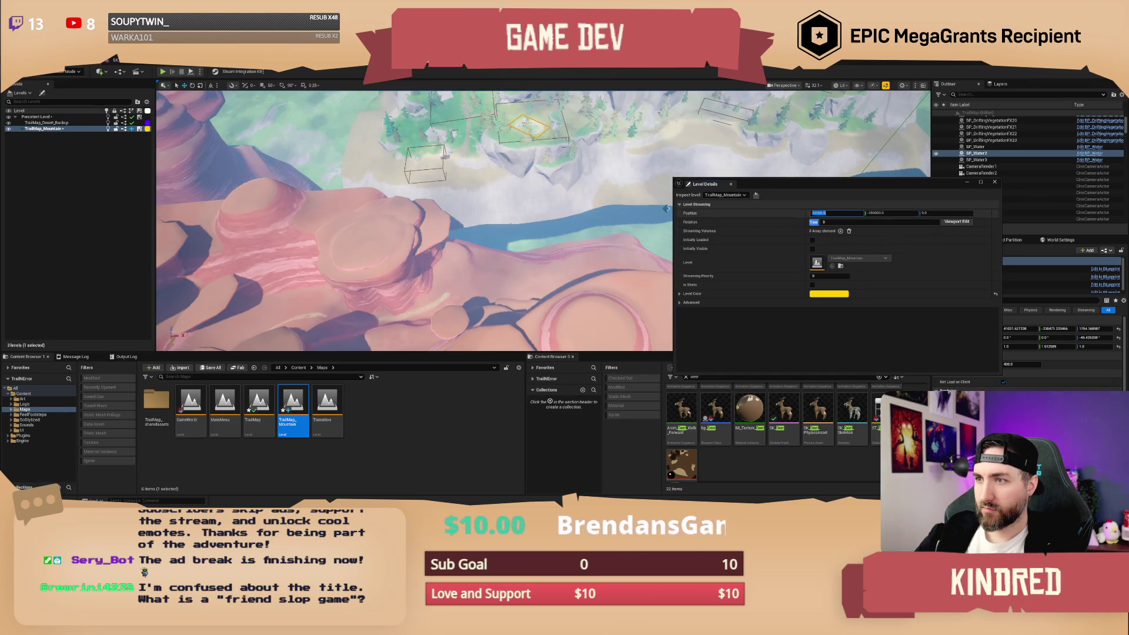
drag(617, 241, 617, 241)
click(814, 213)
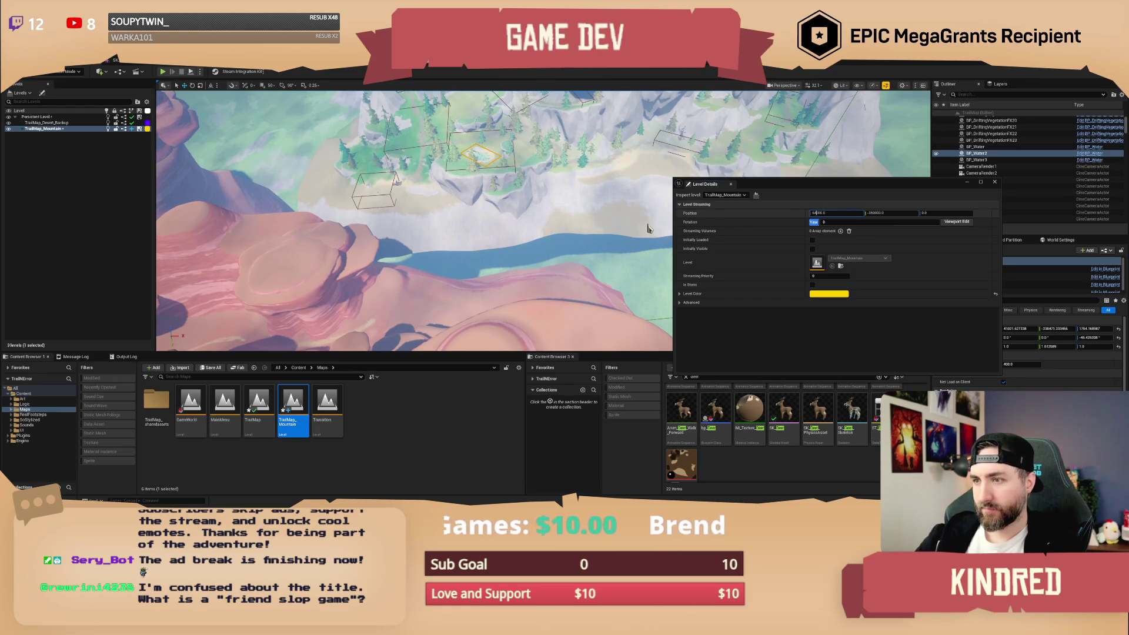
drag(645, 231, 645, 231)
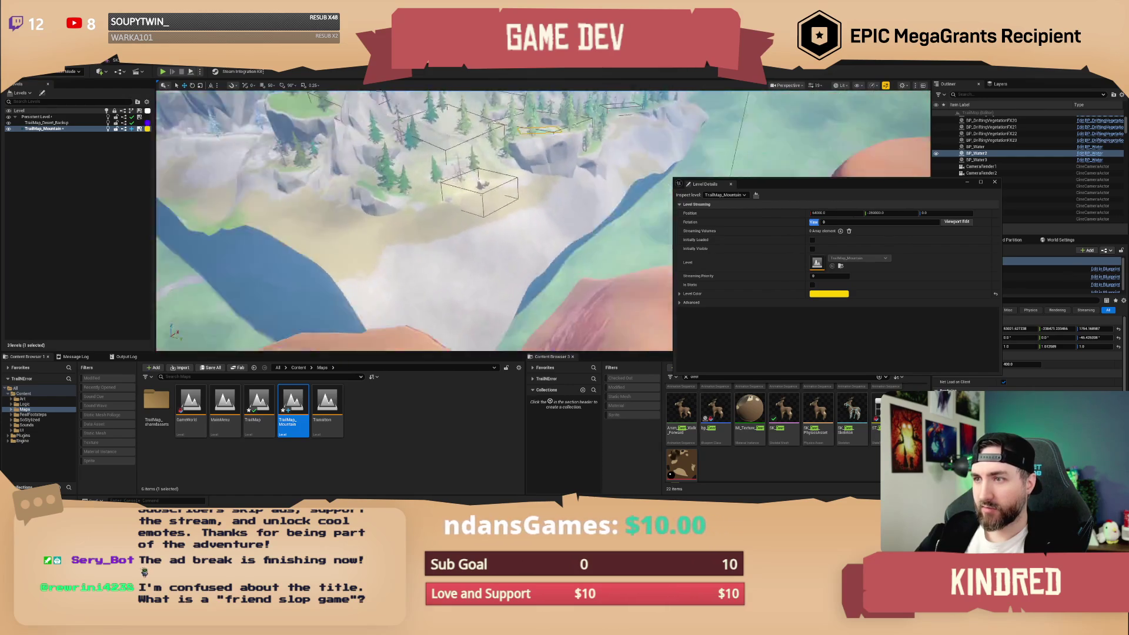
drag(645, 231, 645, 231)
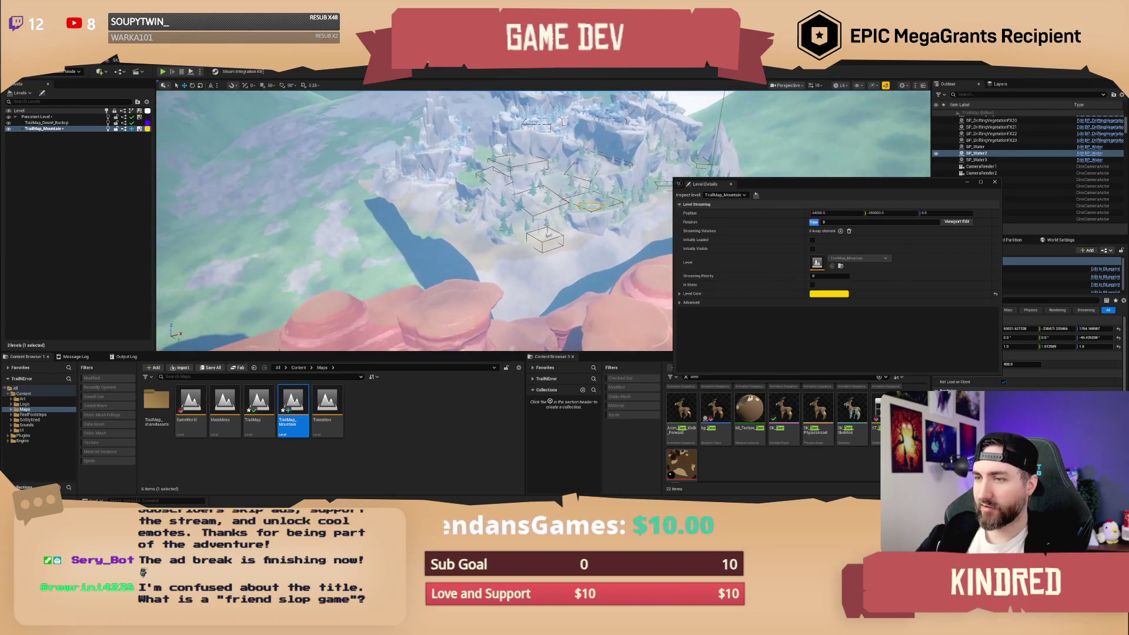
drag(645, 231, 645, 231)
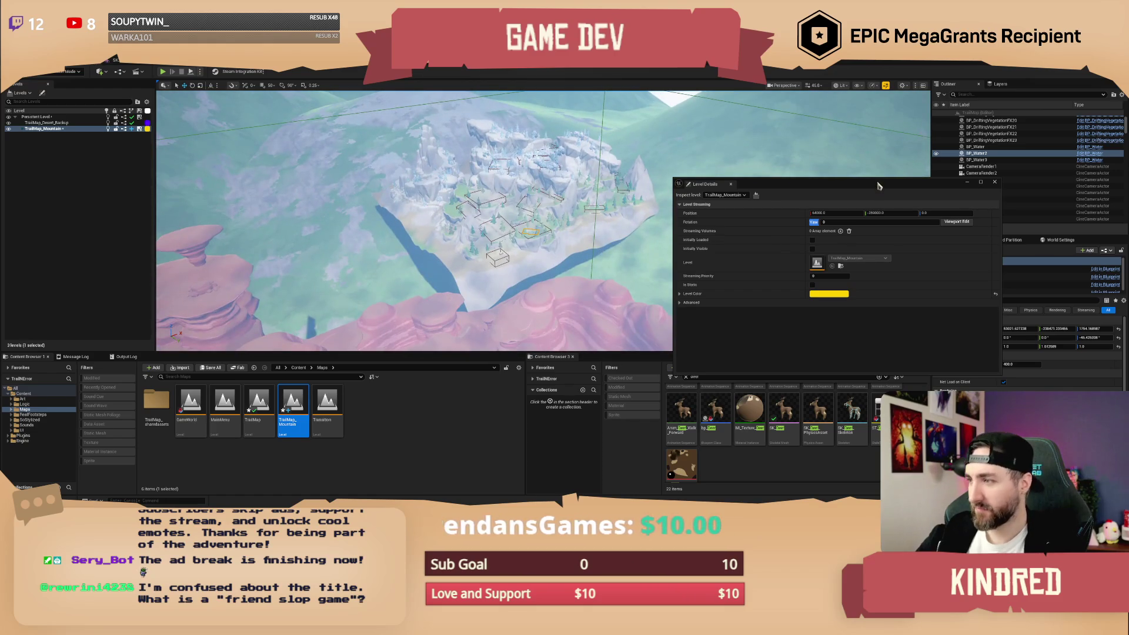
click(994, 182)
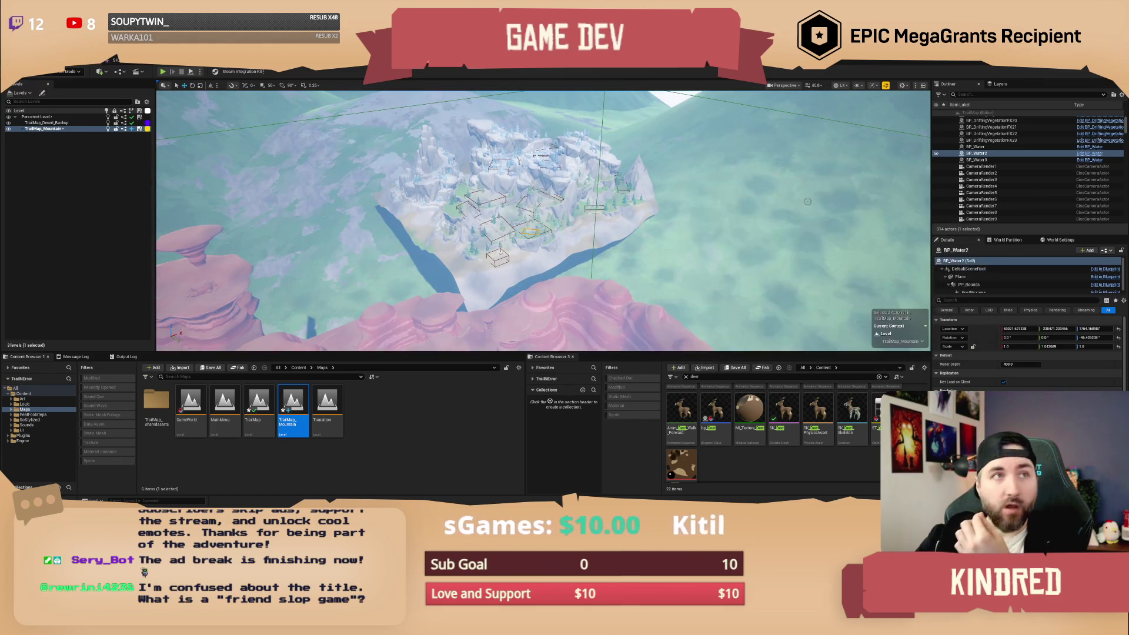
Fly to the water plane by the pink rocks, delete BP_Water, and select SM_Mountain02.
drag(716, 203, 716, 203)
drag(488, 193, 488, 193)
mouse_move(618, 245)
mouse_down()
mouse_move(611, 187)
mouse_move(578, 194)
mouse_up()
click(411, 162)
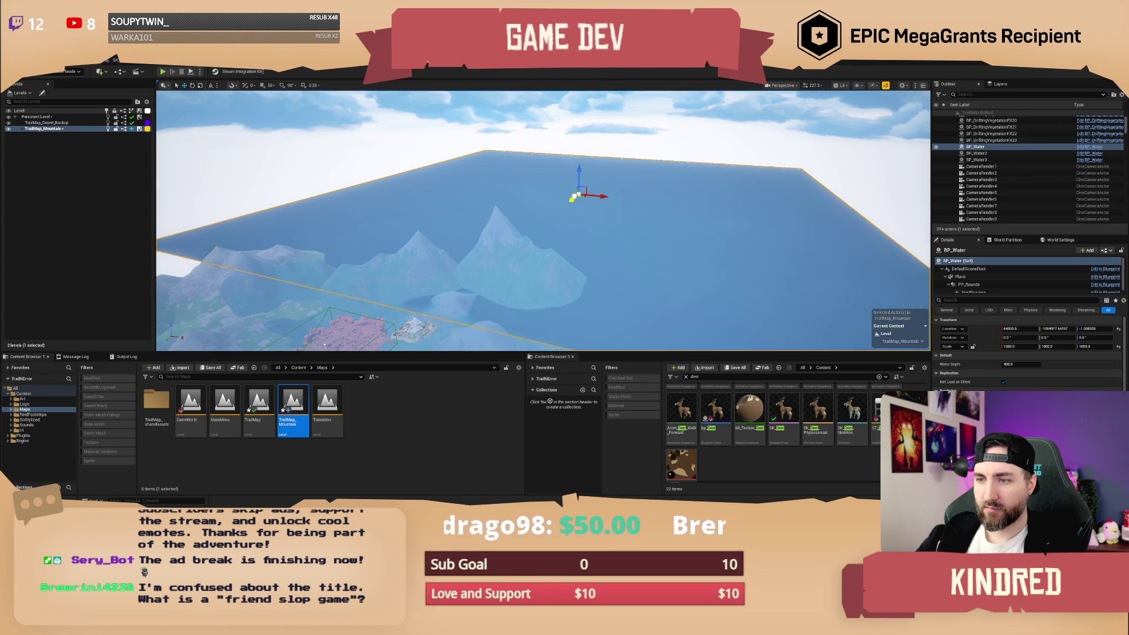
drag(575, 196, 576, 171)
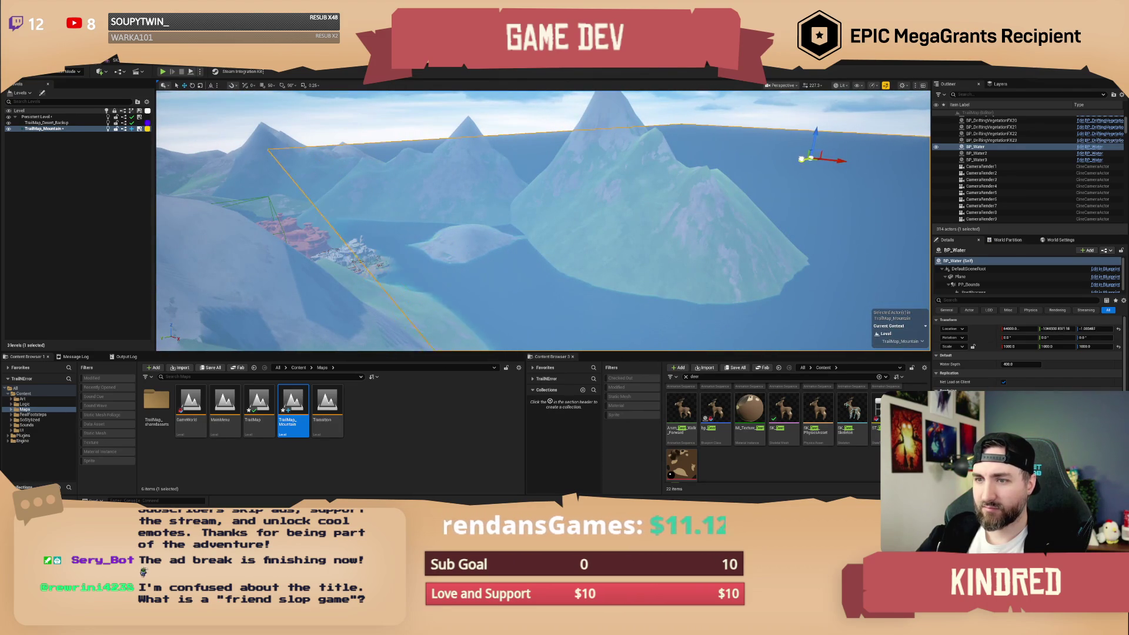
drag(468, 266, 468, 266)
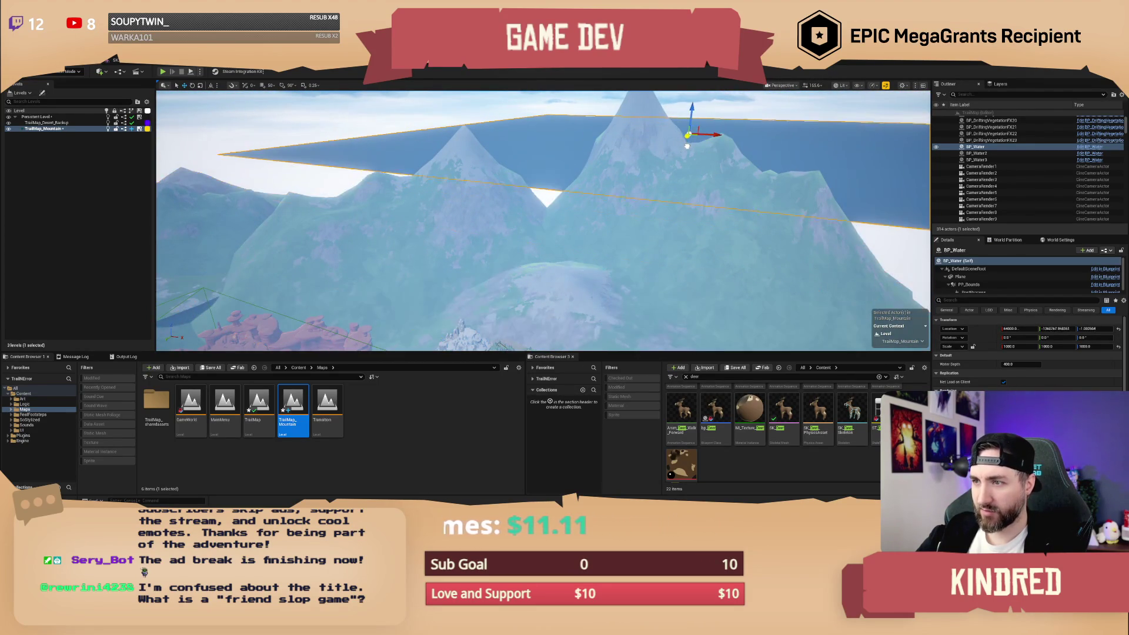
drag(680, 147, 680, 148)
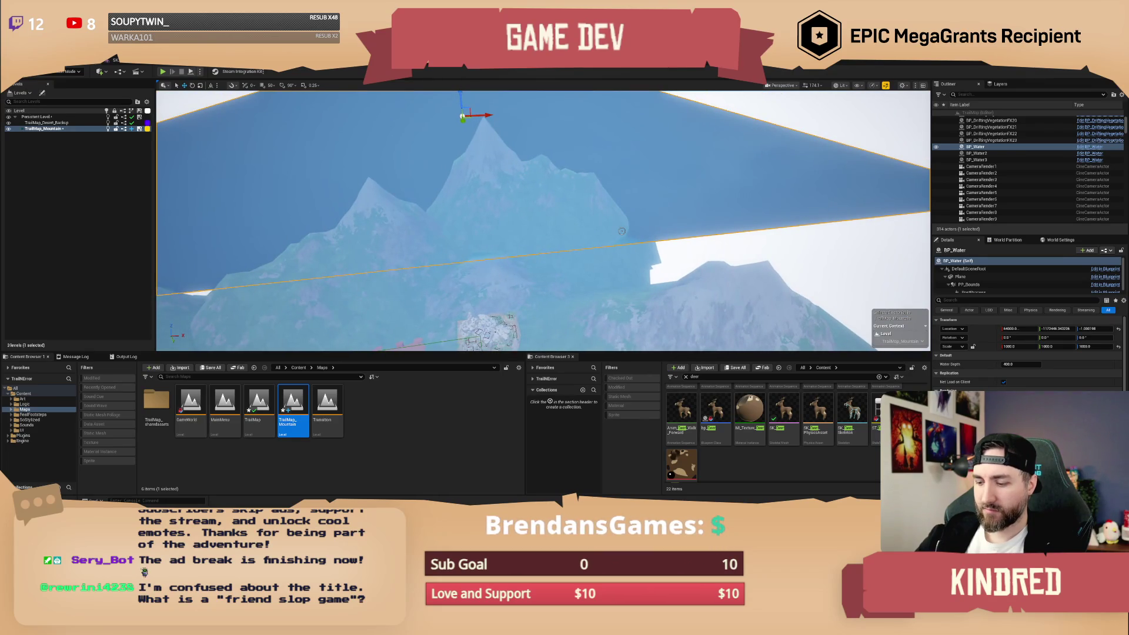
key(Delete)
click(554, 243)
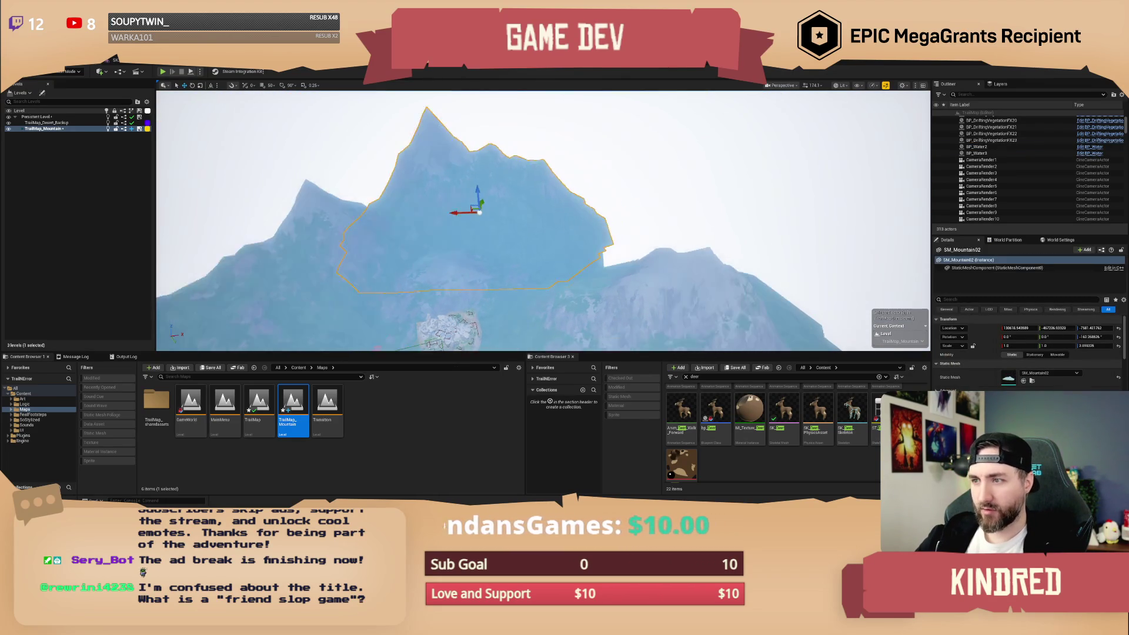
Duplicate the mountain as SM_Mountain8 shifted along X, then fly over the village.
mouse_move(457, 193)
mouse_down()
mouse_move(460, 183)
mouse_move(586, 221)
mouse_up()
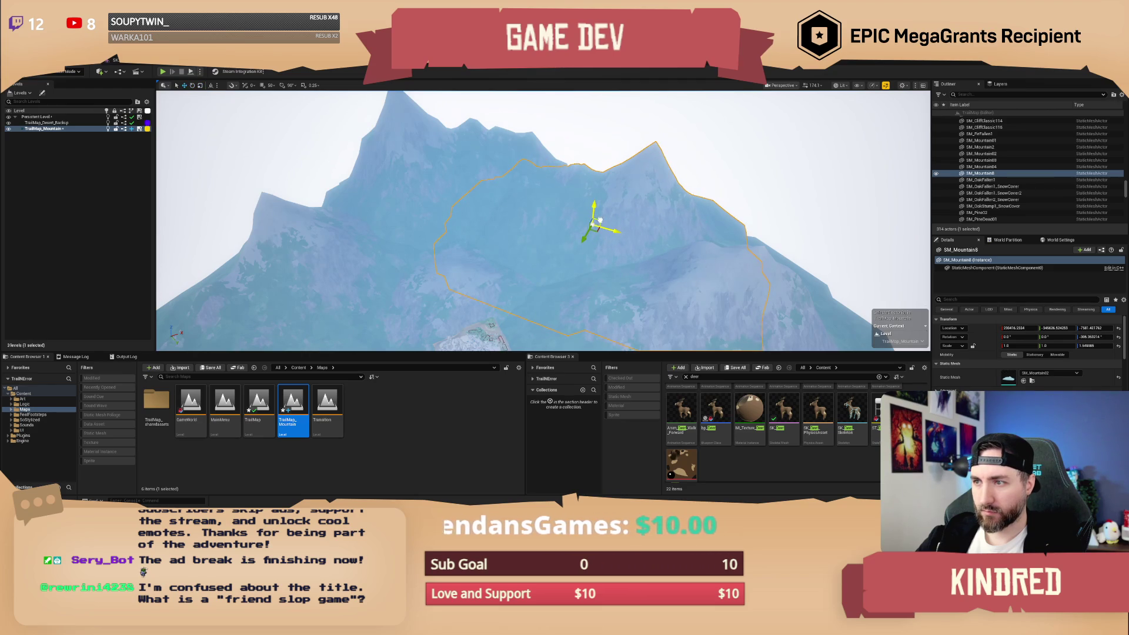
key(Escape)
mouse_move(594, 226)
mouse_down()
mouse_move(588, 194)
mouse_move(424, 314)
mouse_move(415, 224)
mouse_move(380, 224)
mouse_up()
drag(628, 245, 628, 245)
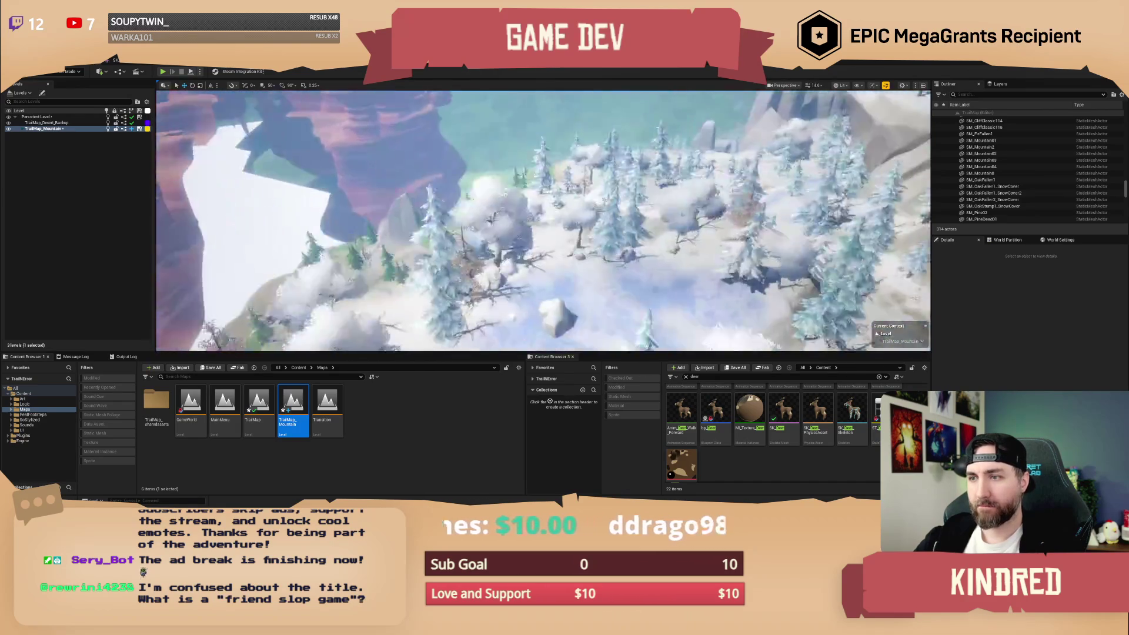
Save the TrailMap map and reopen the mountain level's details.
scroll(475, 220, up, 2)
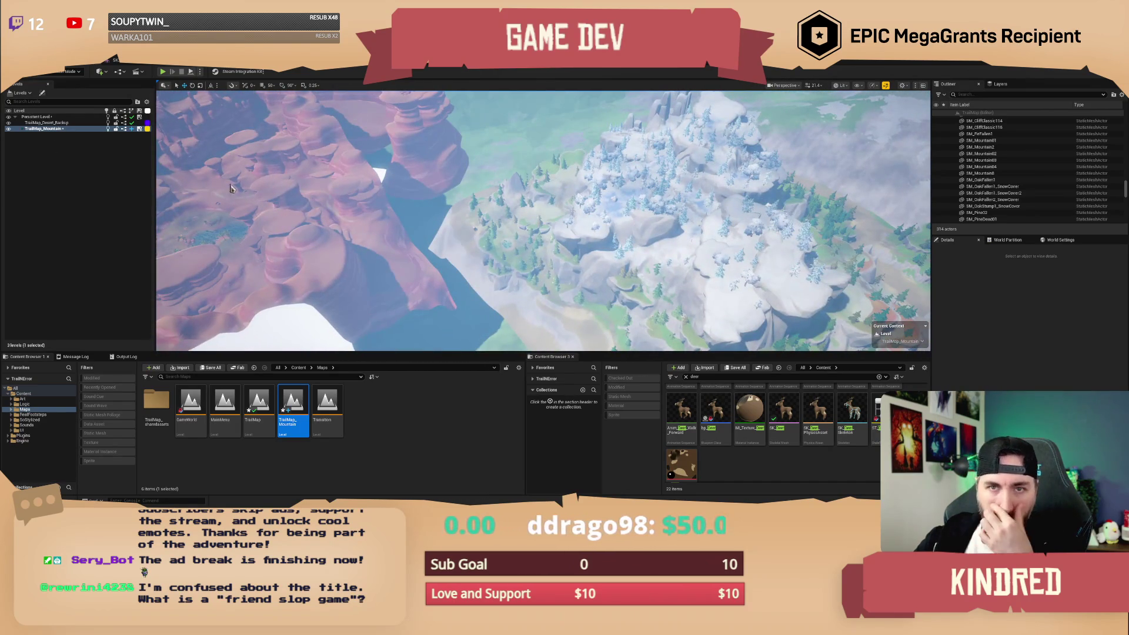
key(ctrl+s)
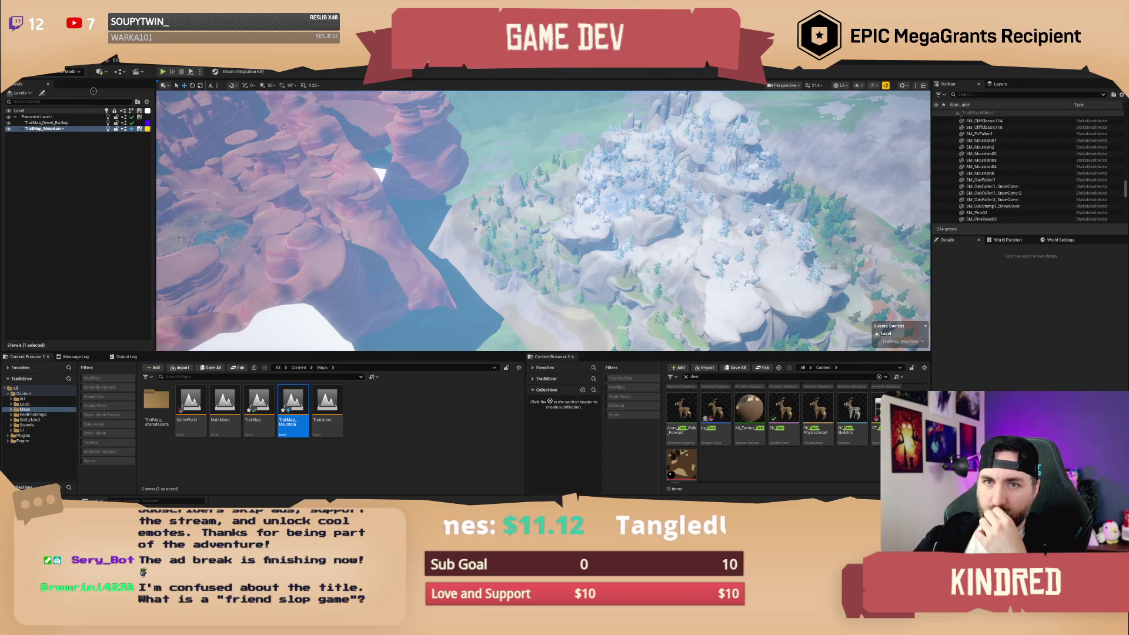
click(41, 93)
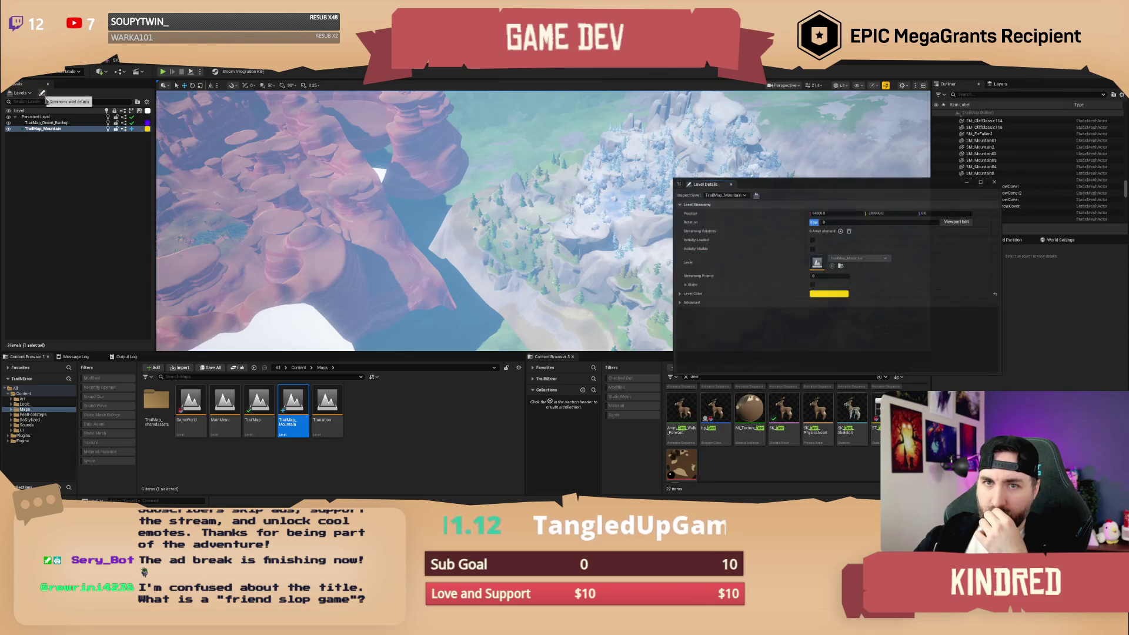
Move the Level Details window aside, close it, and select the mountain Landscape.
drag(837, 188, 816, 189)
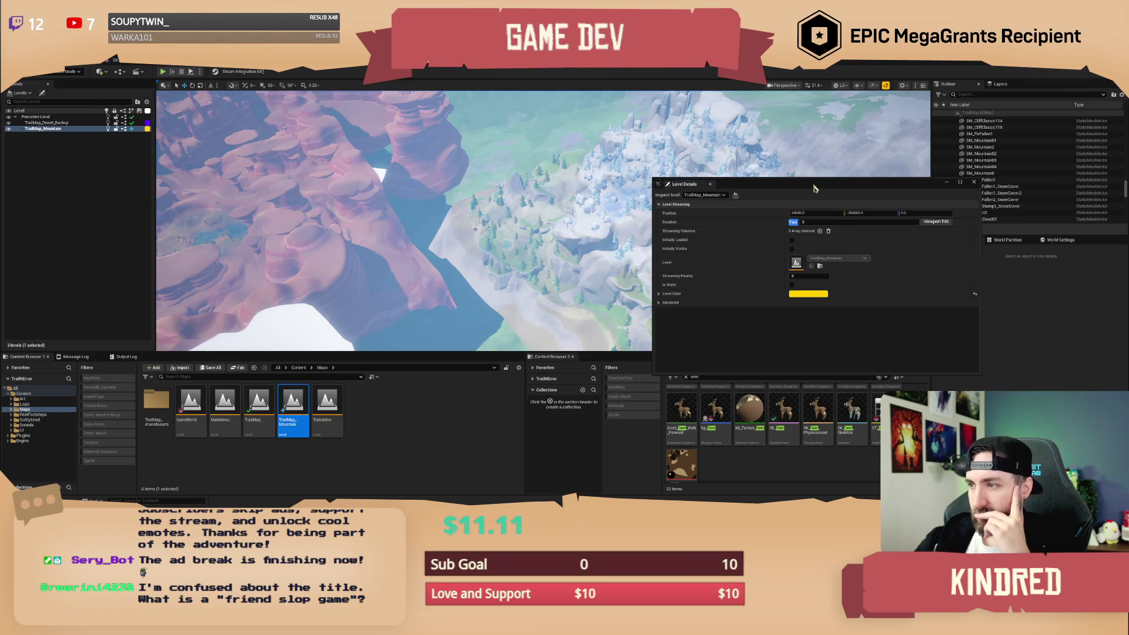
drag(814, 188, 797, 188)
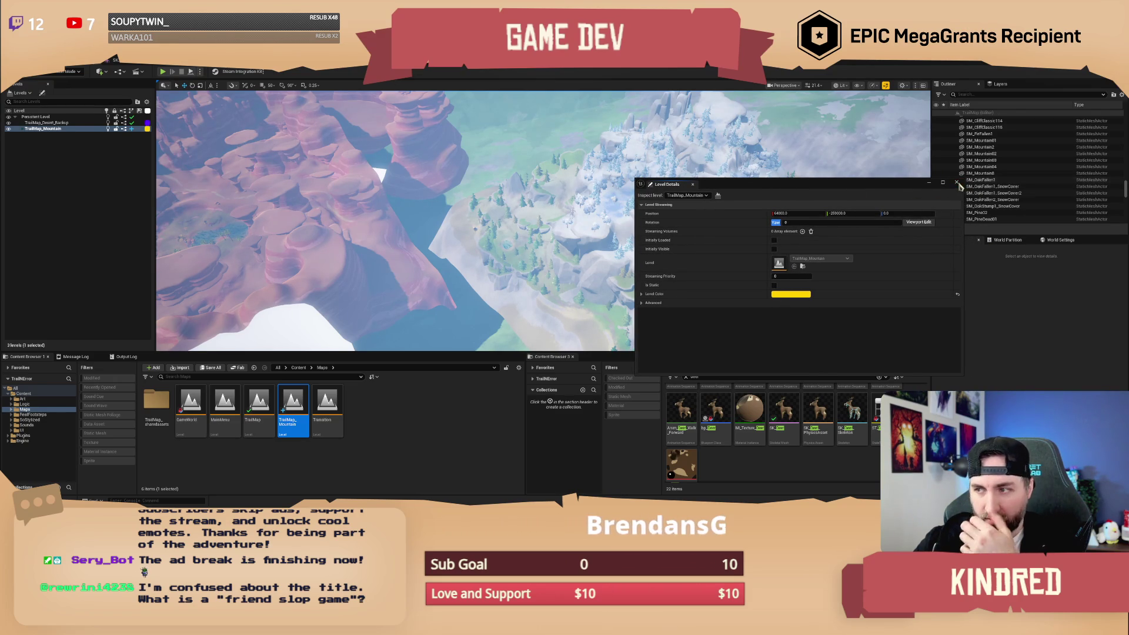
click(957, 182)
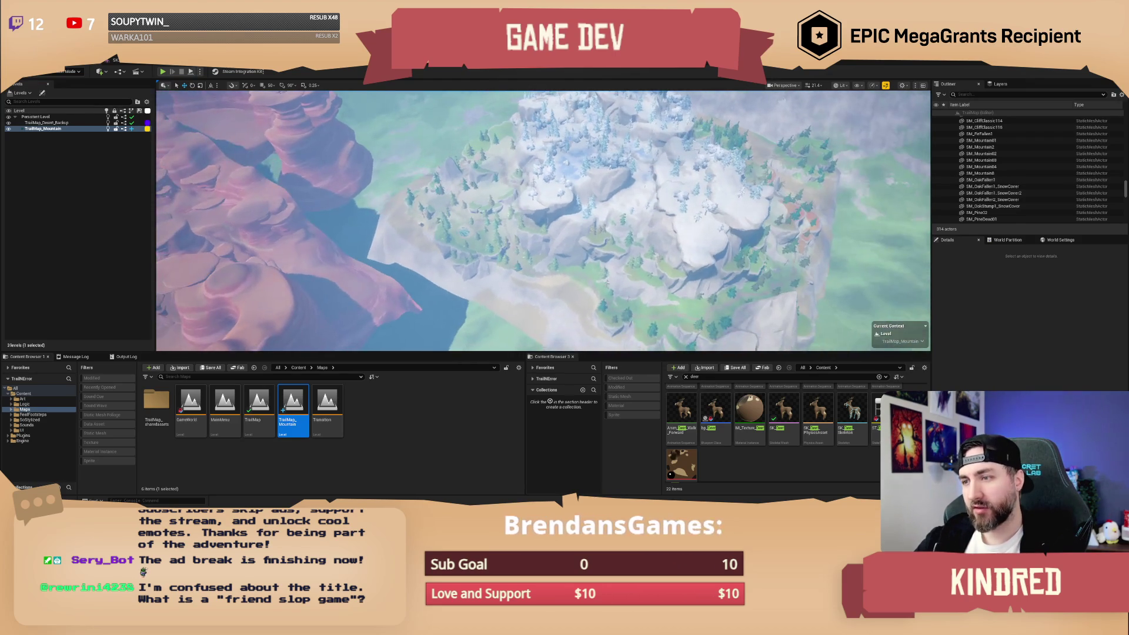
click(529, 235)
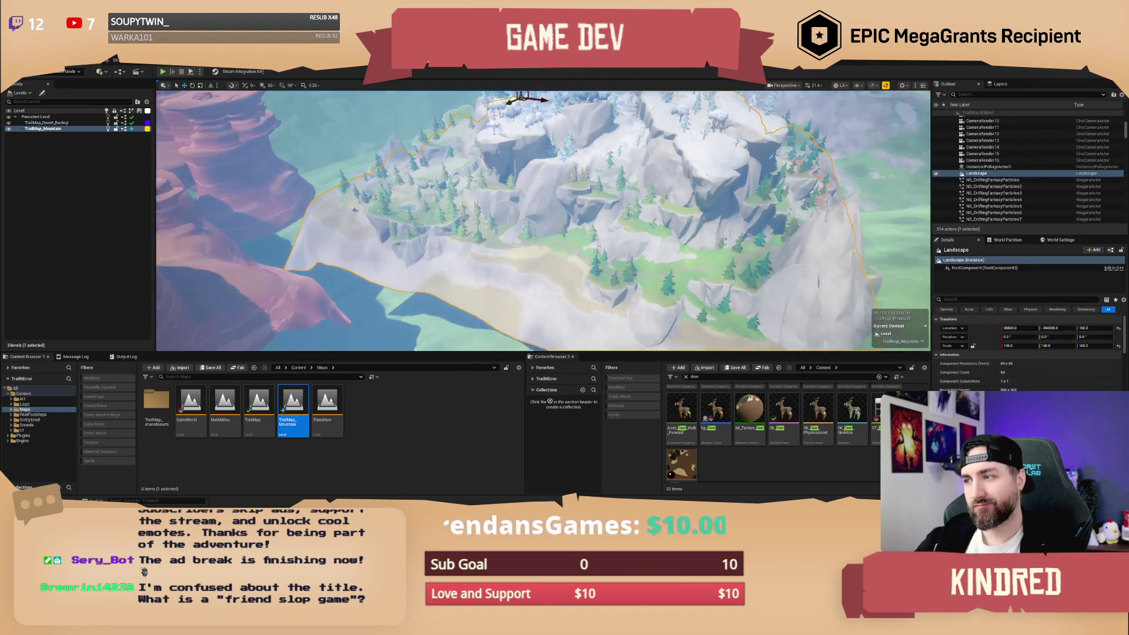
Select BP_DriftingVegetationFX and add further sublevel actors through the Landscape.
scroll(993, 170, up, 7)
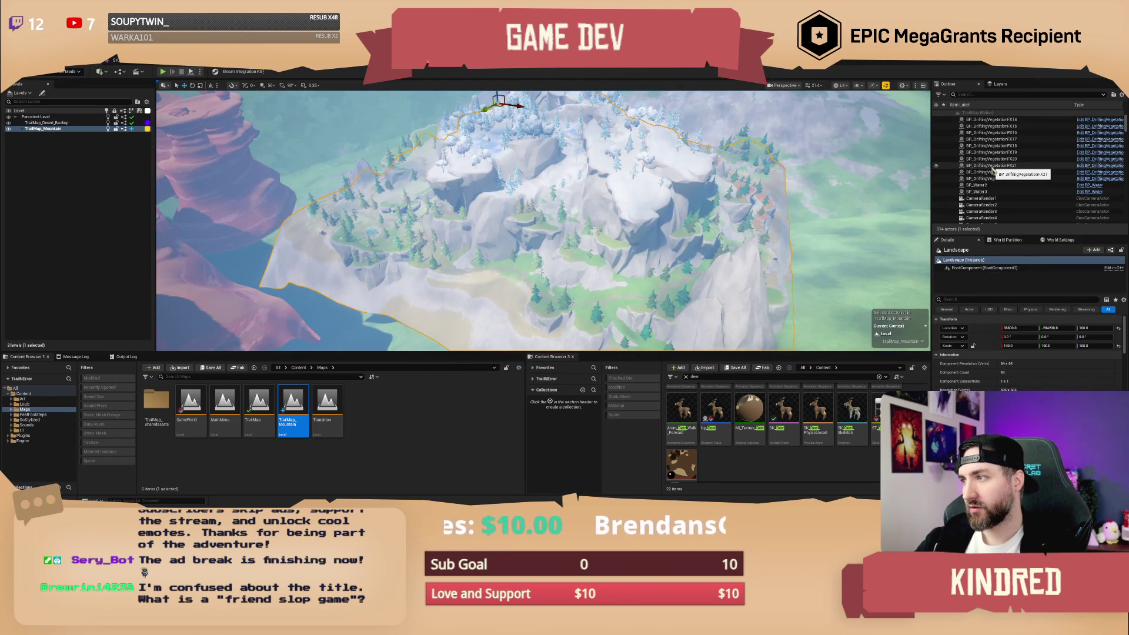
scroll(992, 170, up, 5)
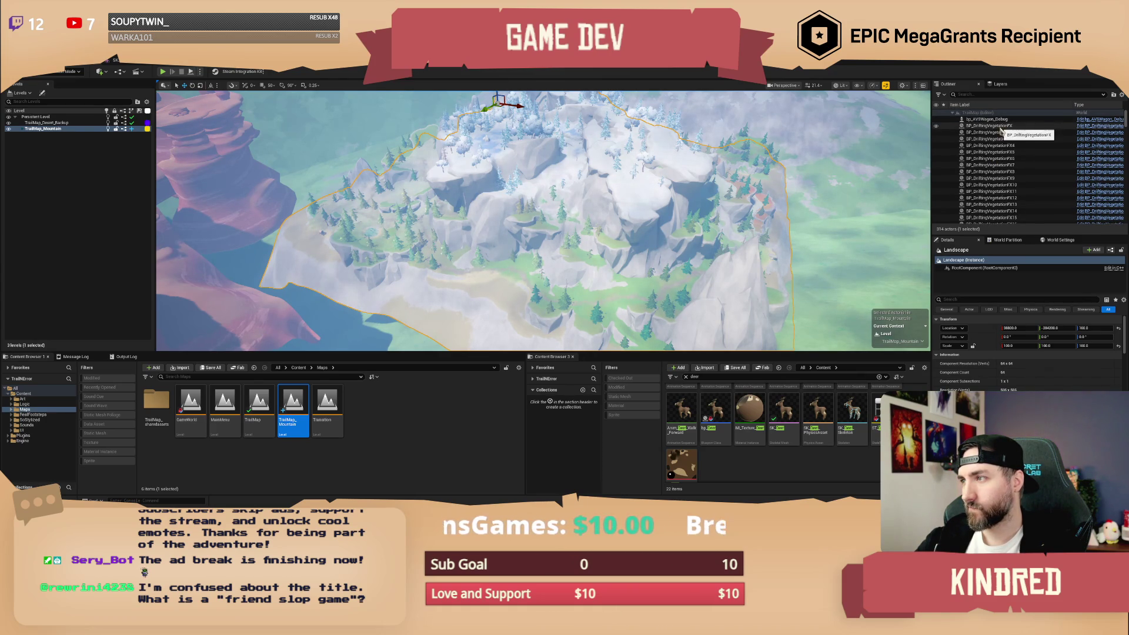
click(999, 127)
scroll(998, 147, down, 6)
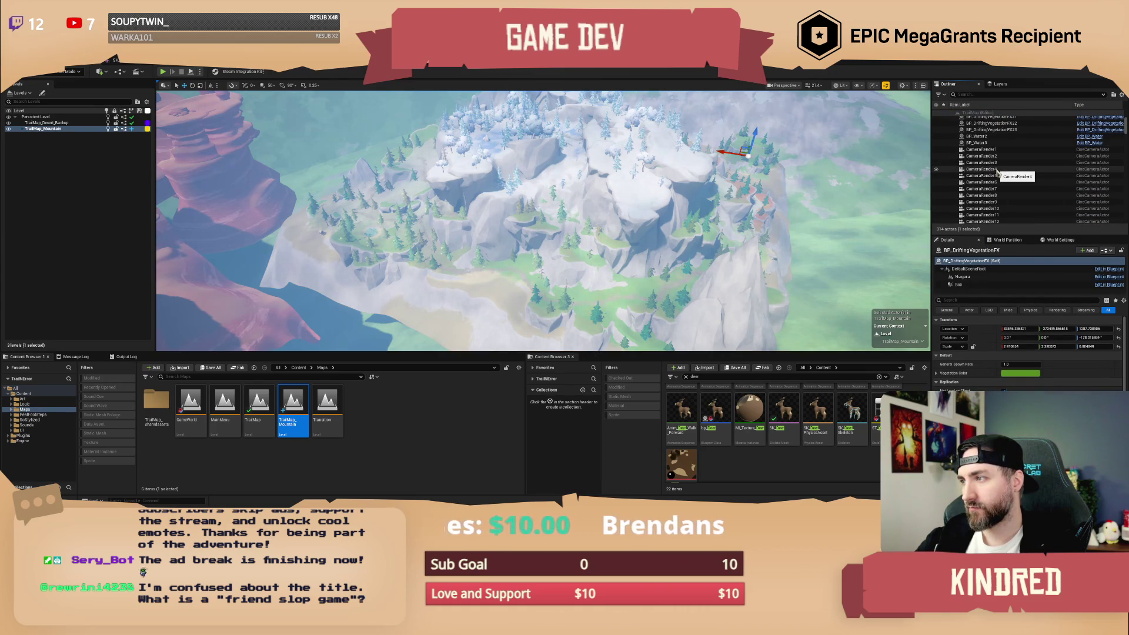
scroll(997, 170, up, 2)
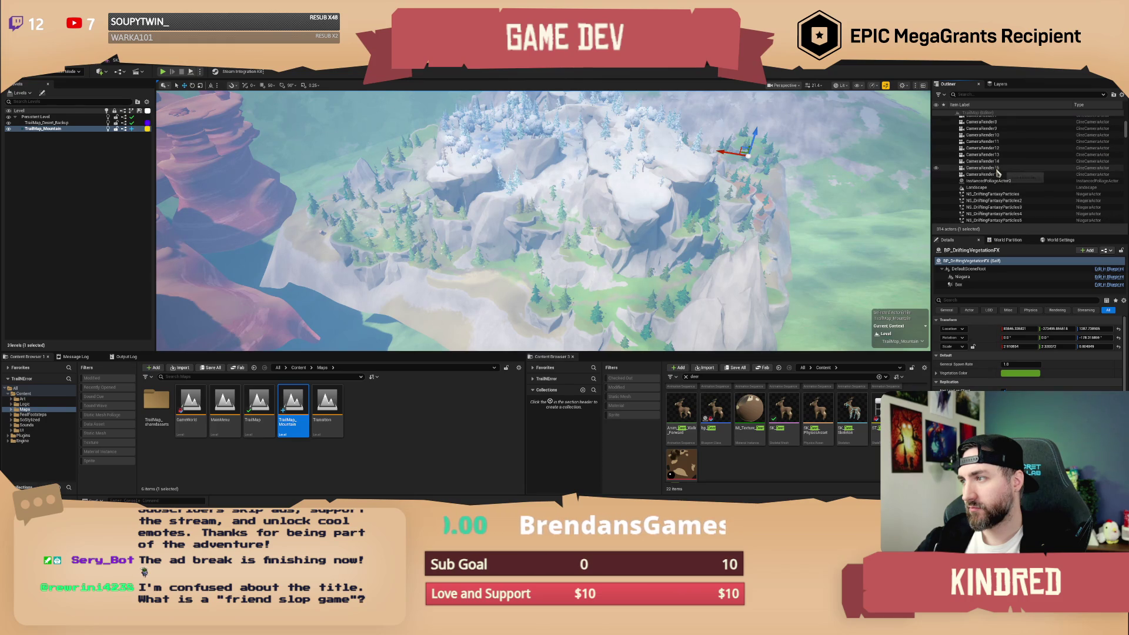
scroll(996, 171, down, 2)
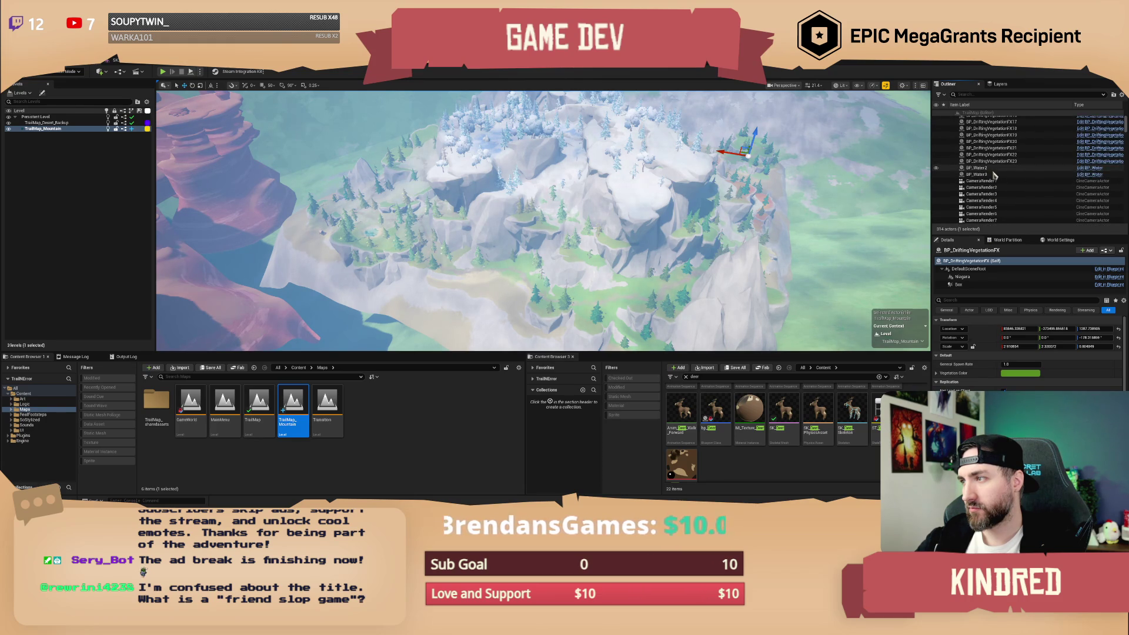
shift+click(998, 173)
scroll(999, 174, down, 5)
scroll(997, 176, down, 3)
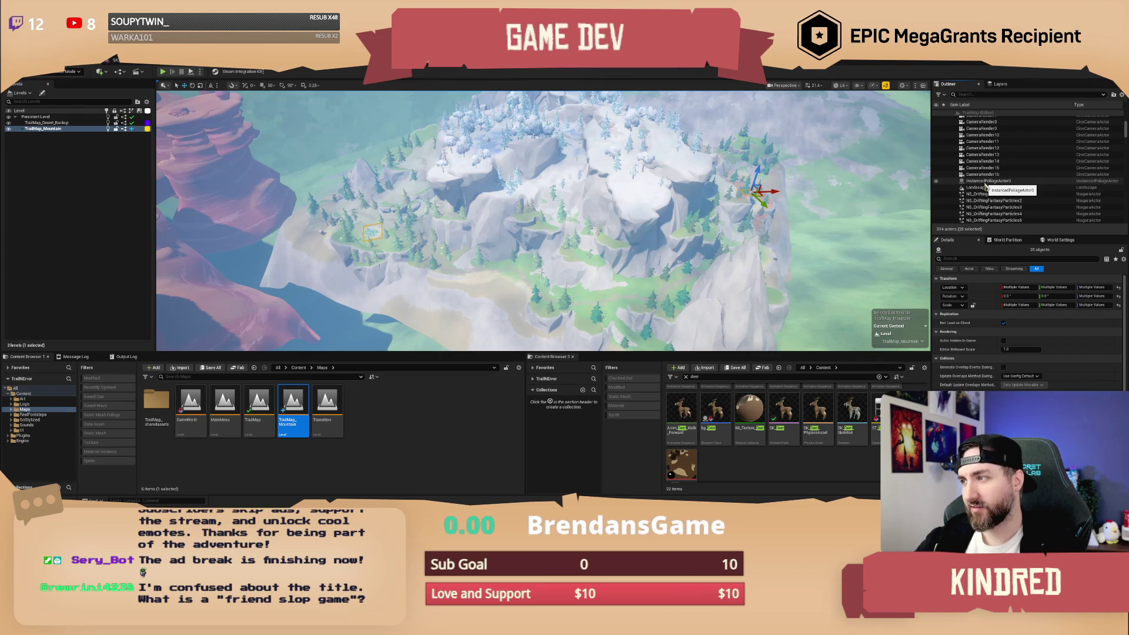
ctrl+click(986, 187)
scroll(999, 194, down, 5)
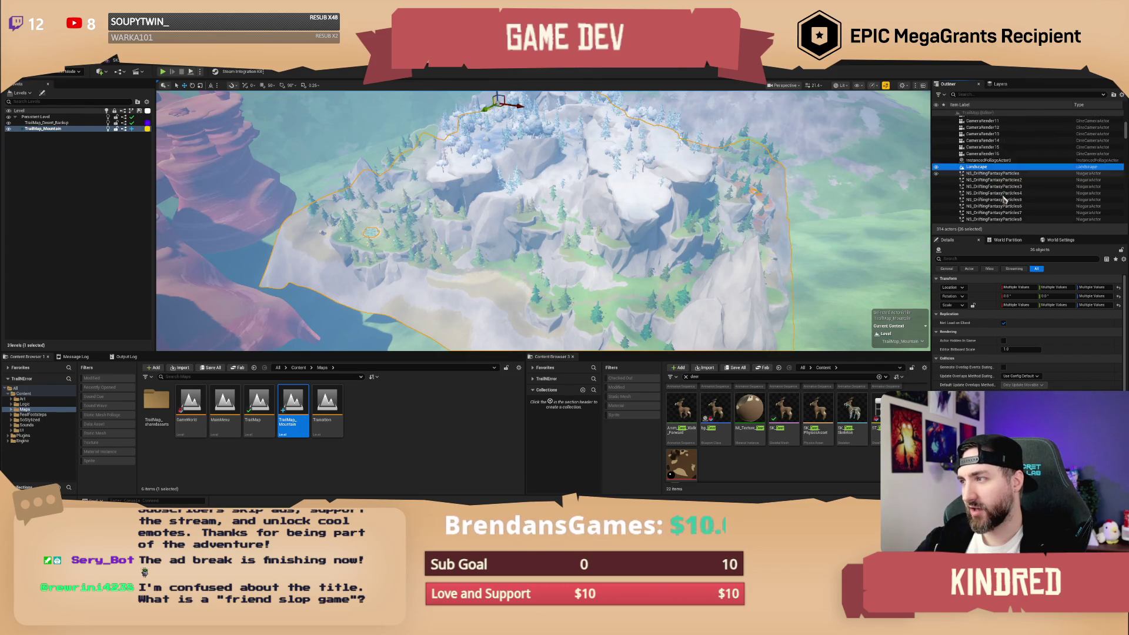
scroll(1003, 197, down, 5)
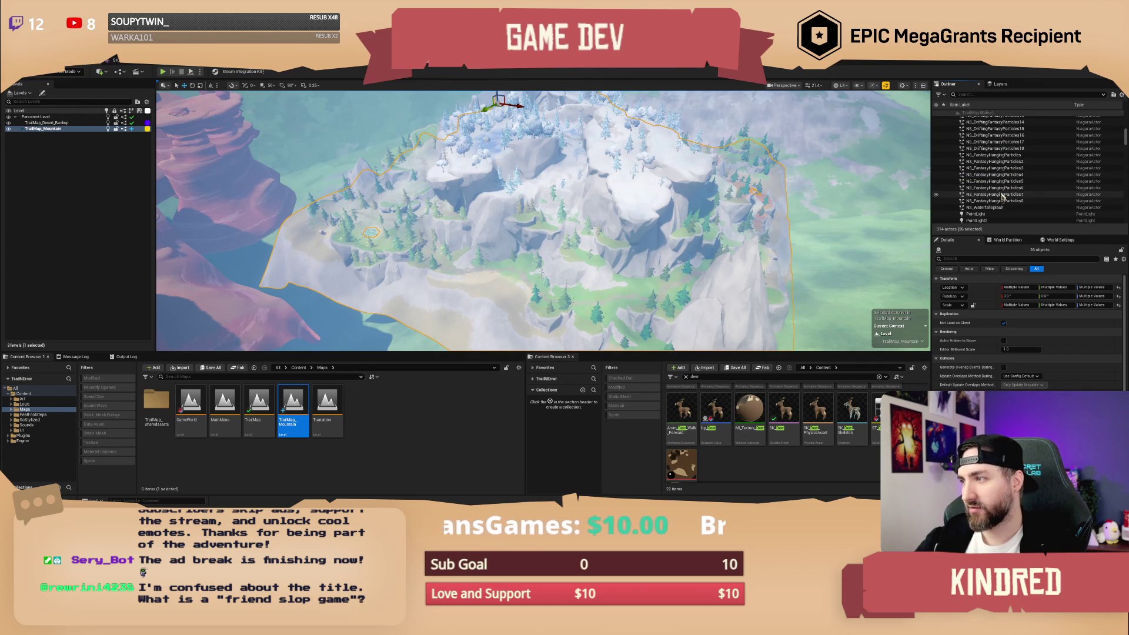
scroll(1000, 195, down, 3)
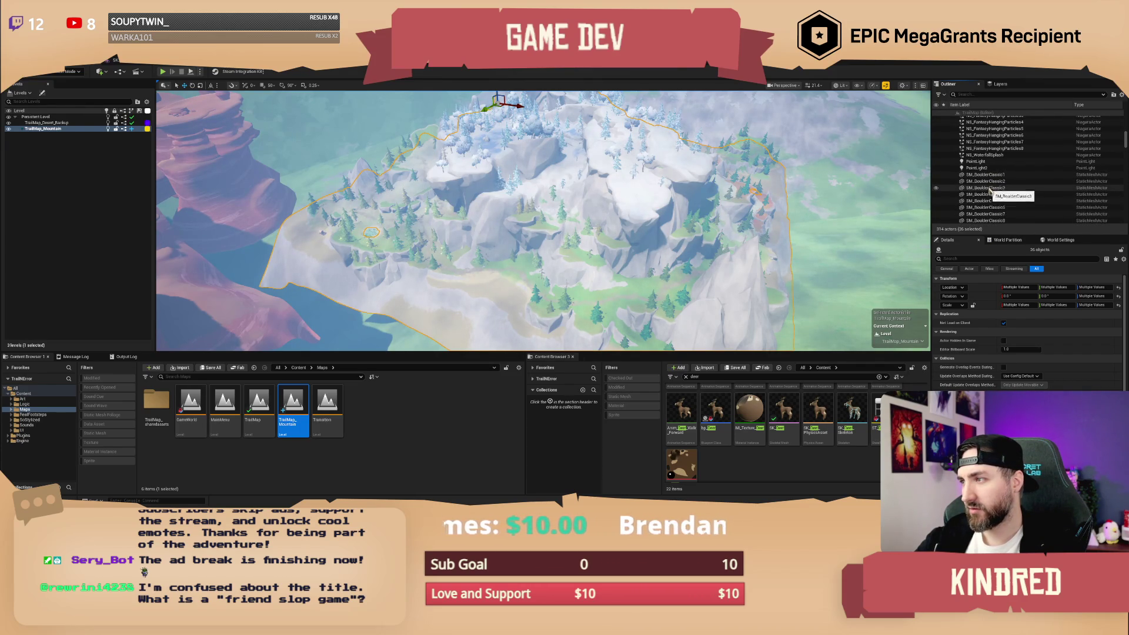
Add PointLight, PointLight2, particles and boulders down to SM_Waterfall, then frame all 296 actors.
ctrl+click(976, 161)
ctrl+click(986, 168)
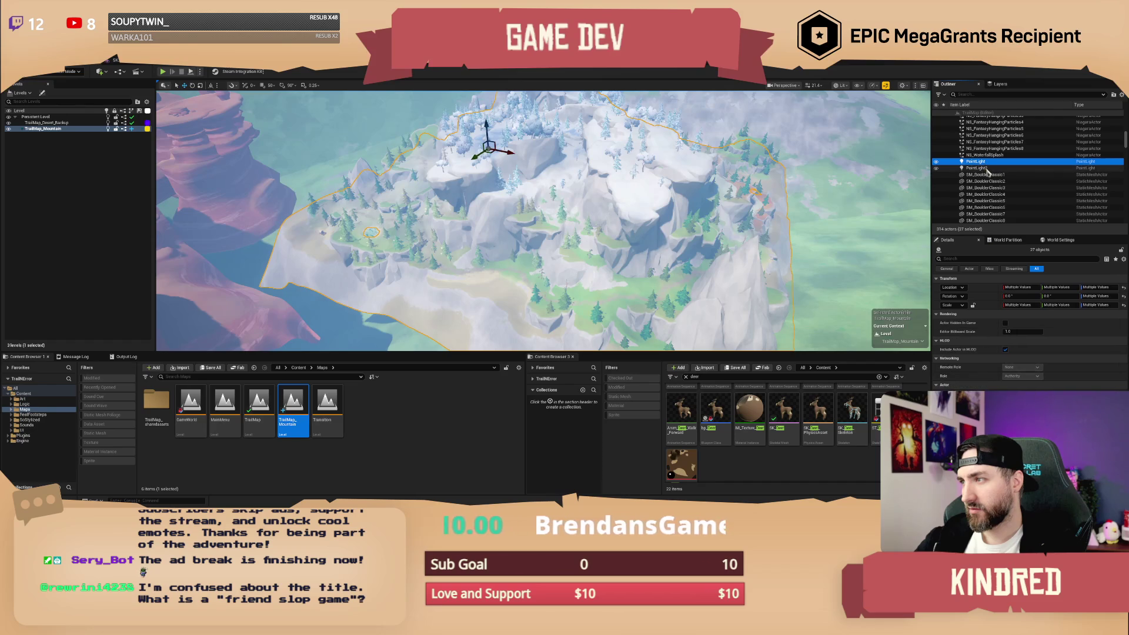
scroll(991, 173, up, 2)
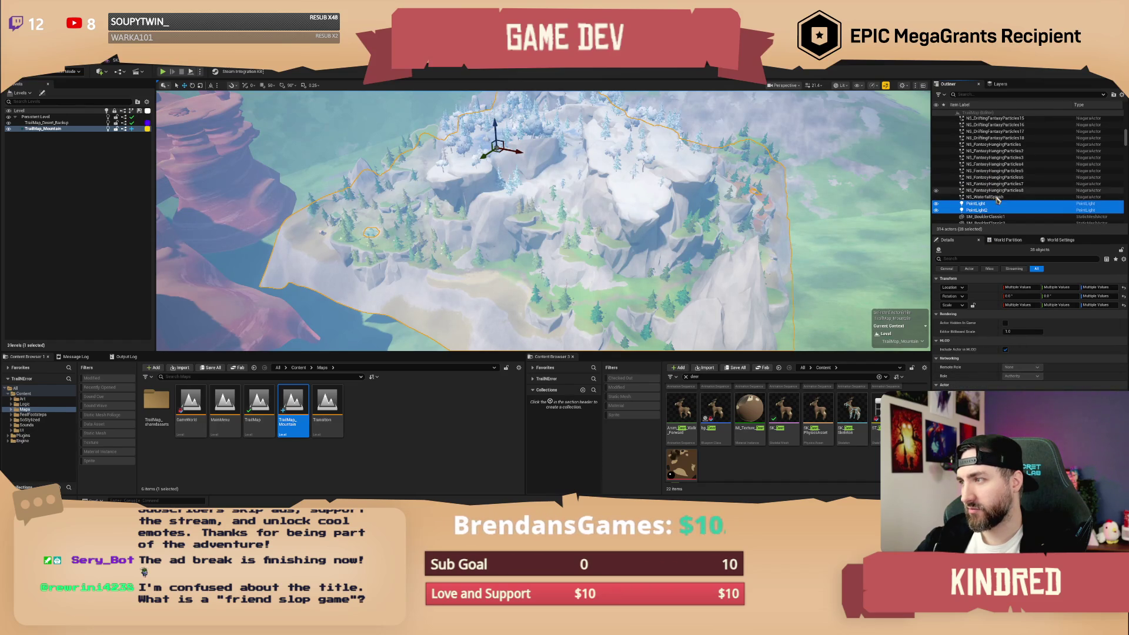
scroll(998, 188, up, 5)
ctrl+click(982, 156)
ctrl+click(984, 163)
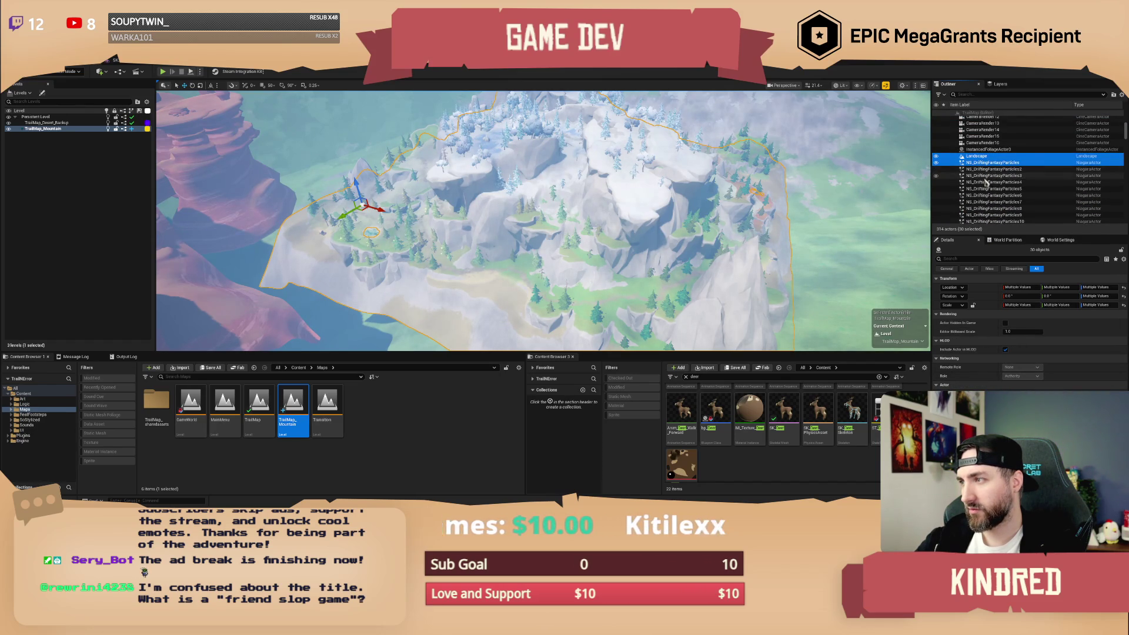
scroll(988, 185, down, 7)
shift+click(991, 192)
scroll(993, 194, down, 2)
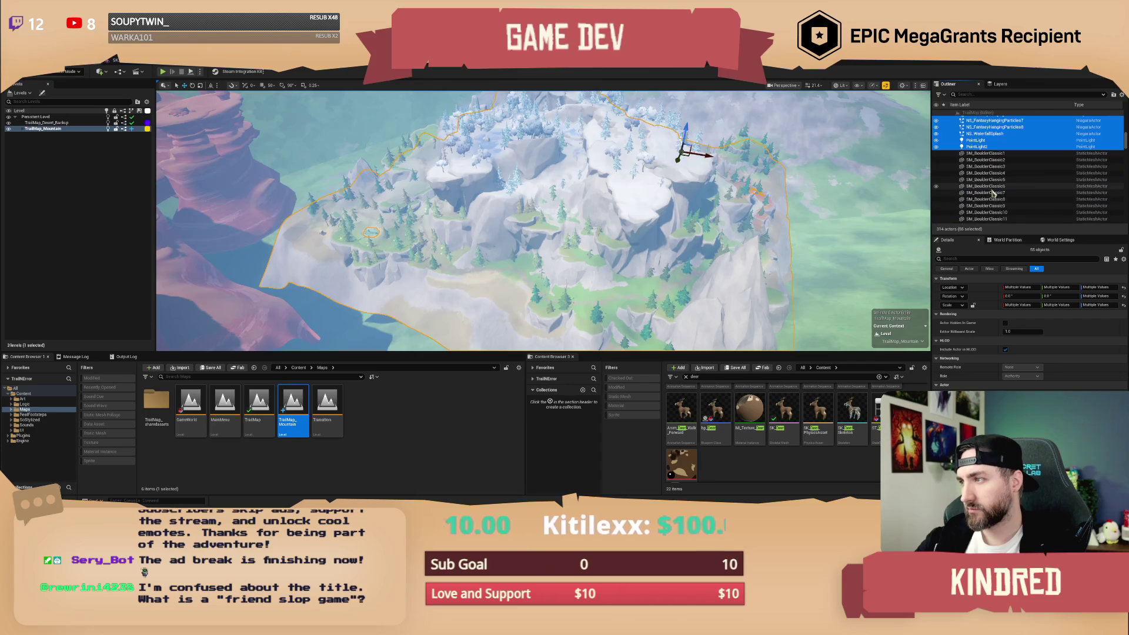
scroll(993, 194, down, 2)
ctrl+click(988, 152)
scroll(989, 170, down, 2)
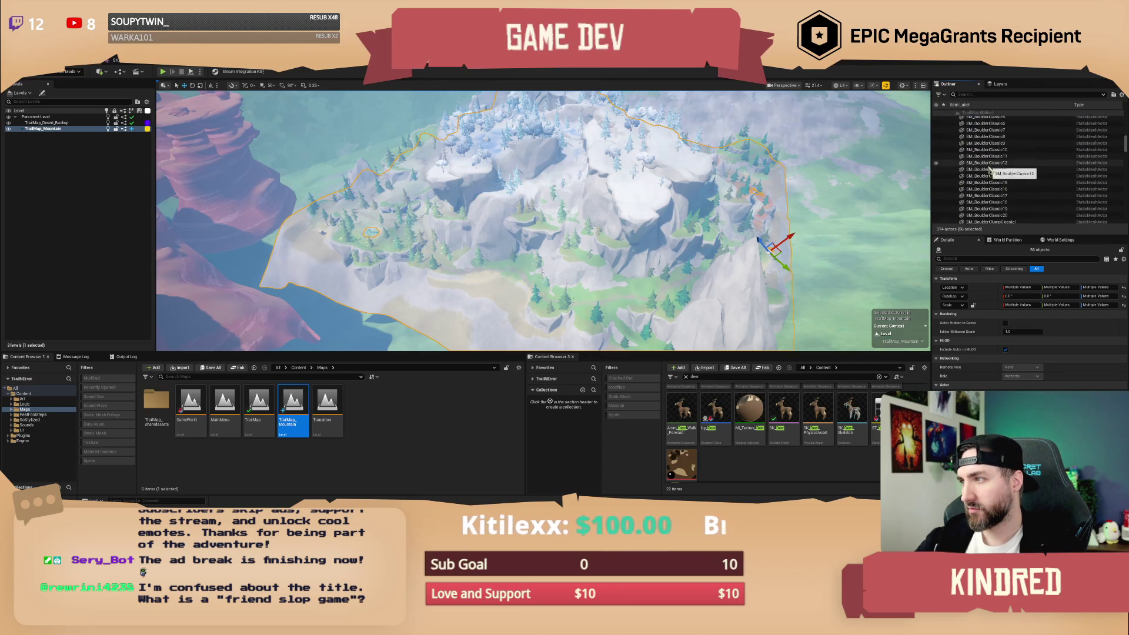
scroll(989, 169, down, 6)
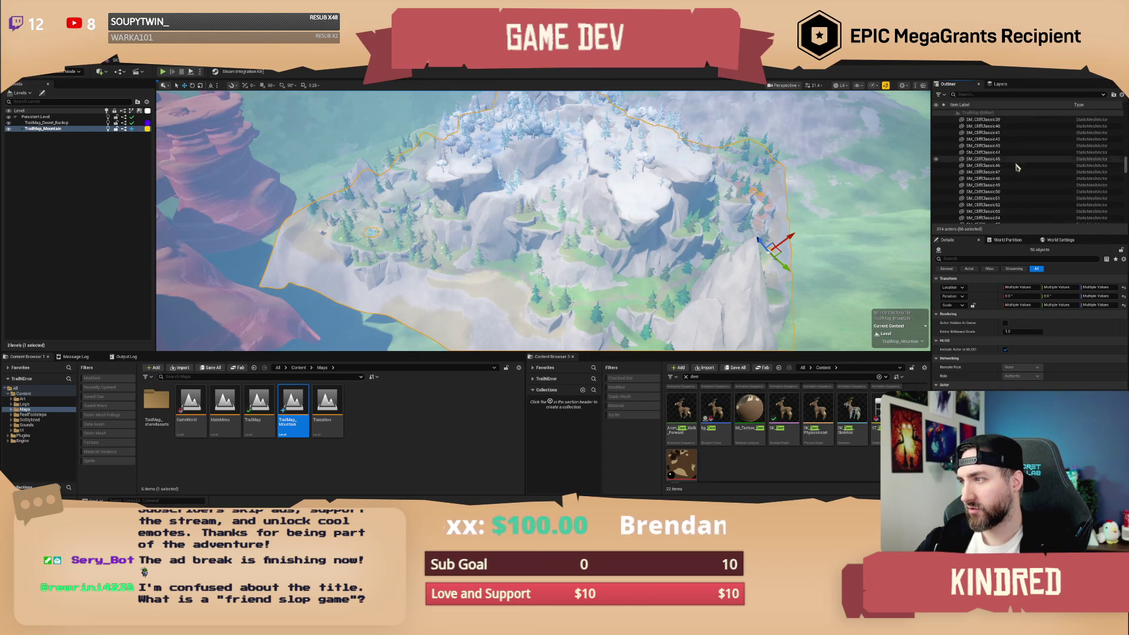
scroll(1011, 177, down, 10)
shift+click(993, 221)
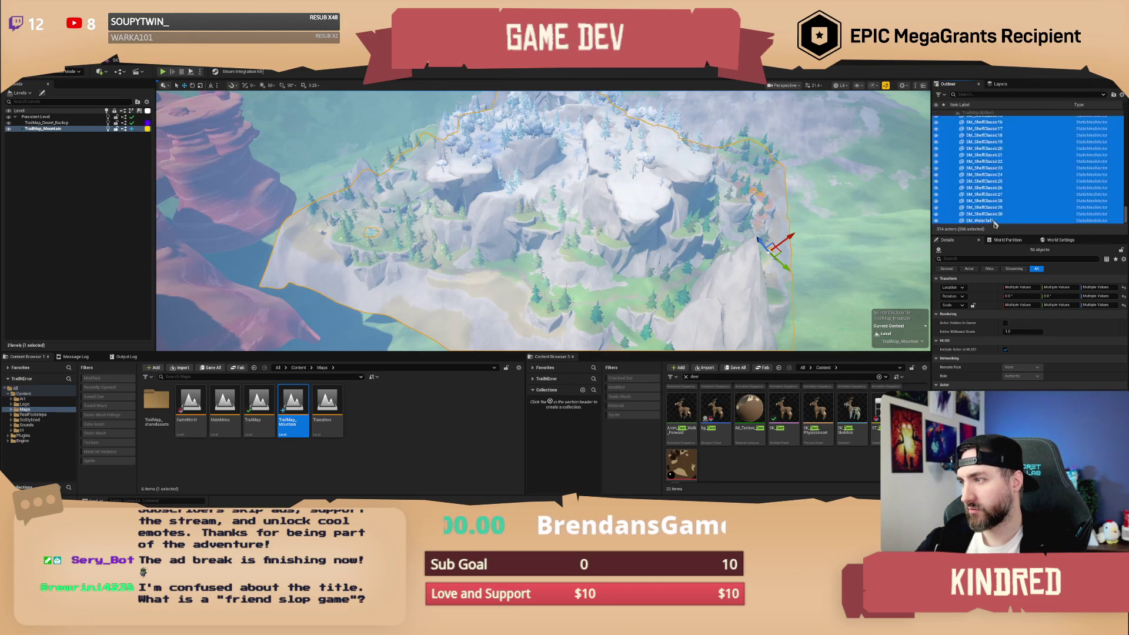
key(f)
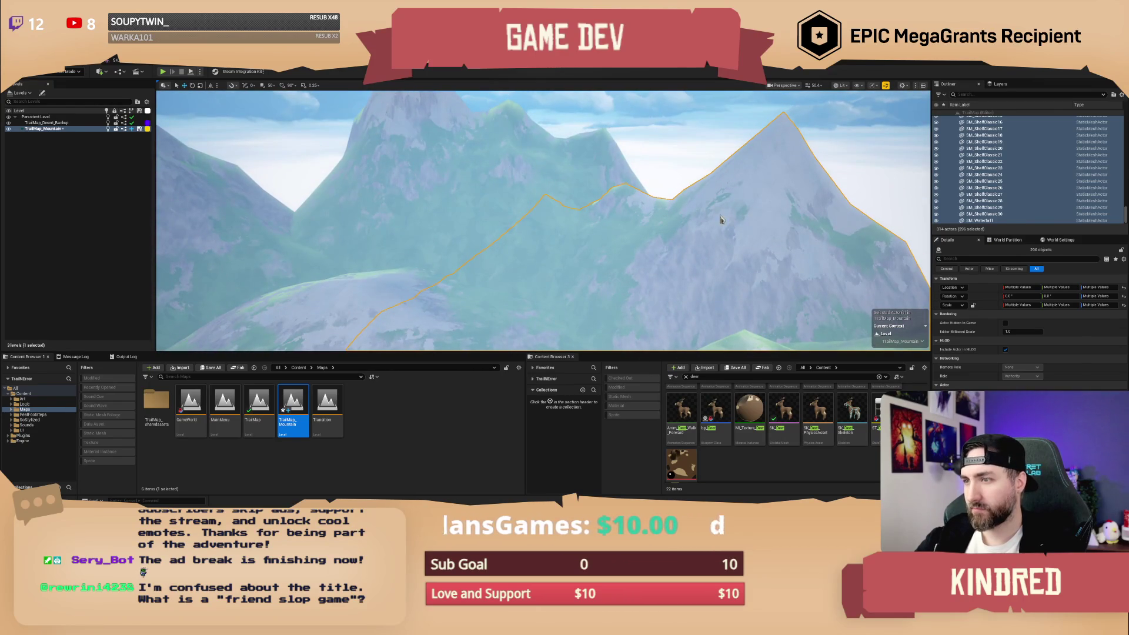
Frame SM_Mountain8 in the viewport, then add a second mountain to the selection and frame it.
click(677, 240)
key(f)
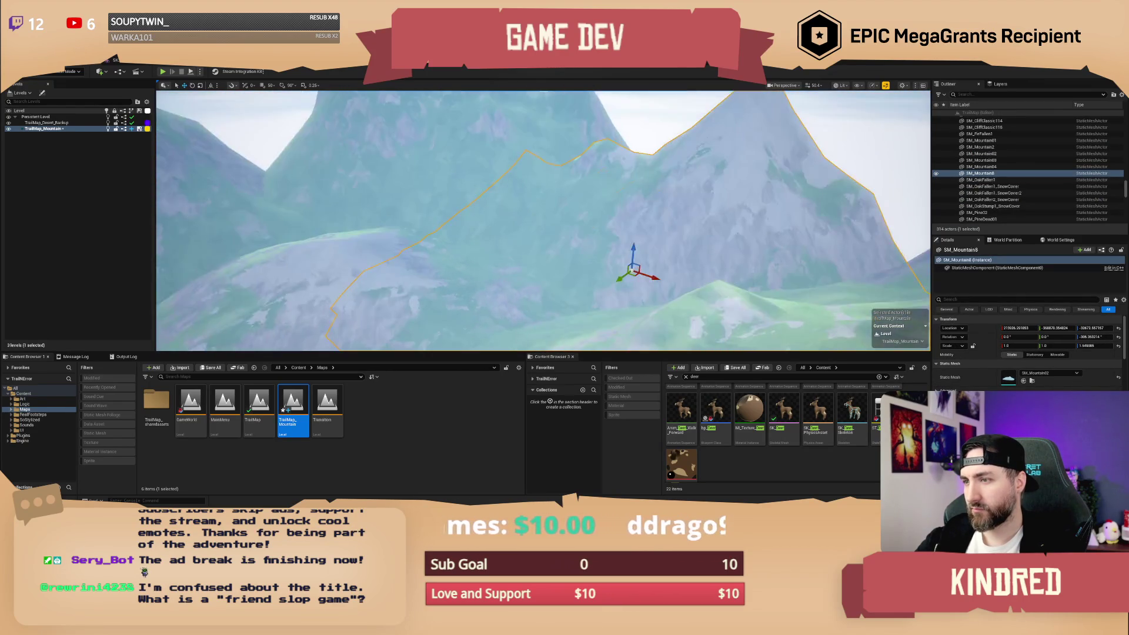
scroll(720, 214, up, 2)
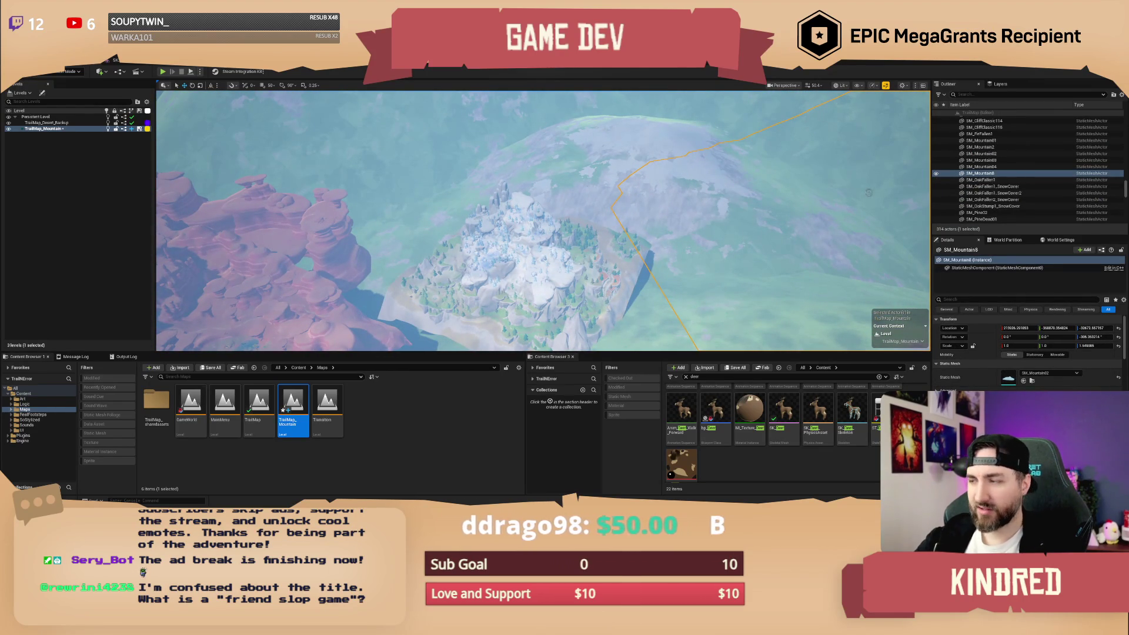
ctrl+click(852, 163)
key(f)
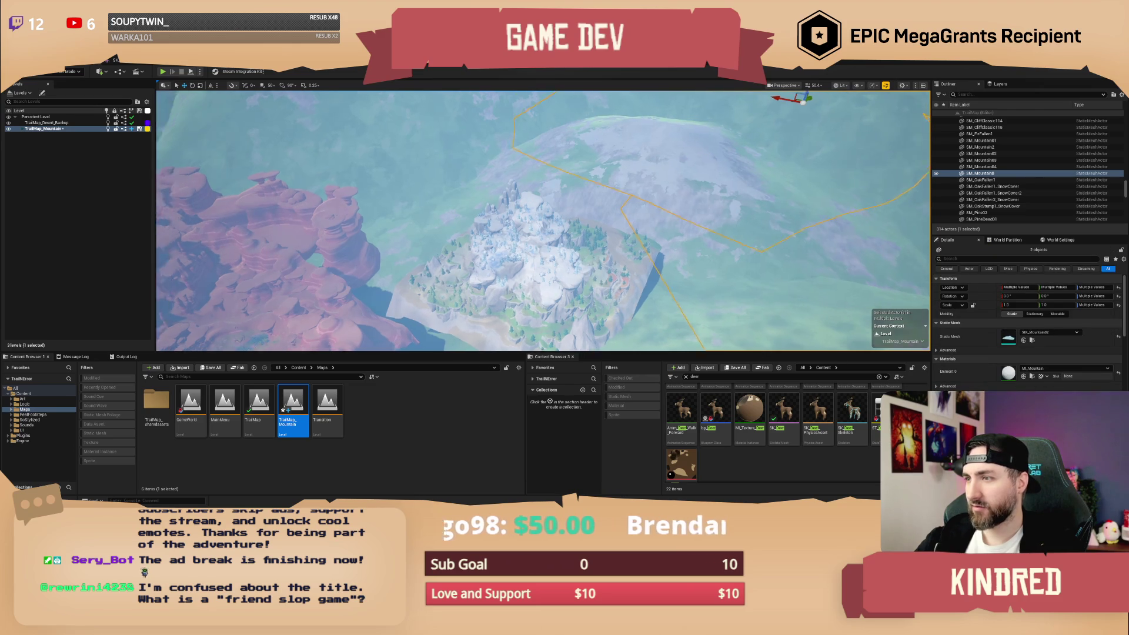
Select SM_Mountain02, clear the selection, pick cliff SM_CliffClassic13, and zoom out to the snowy overview.
click(670, 200)
key(Escape)
scroll(503, 174, down, 10)
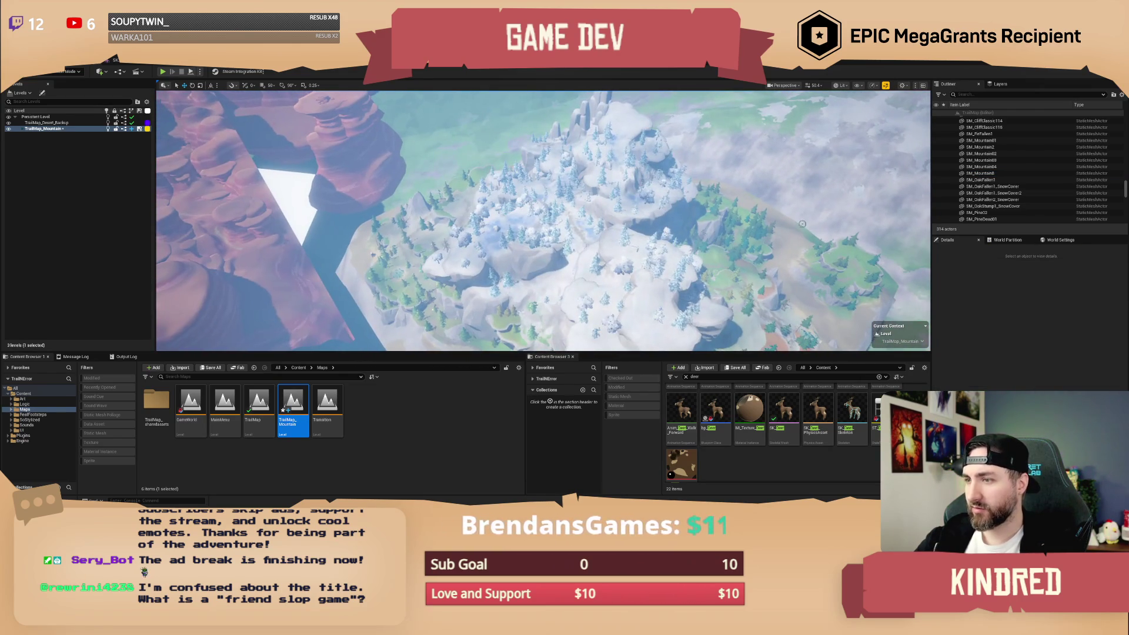
click(616, 241)
scroll(1010, 174, up, 10)
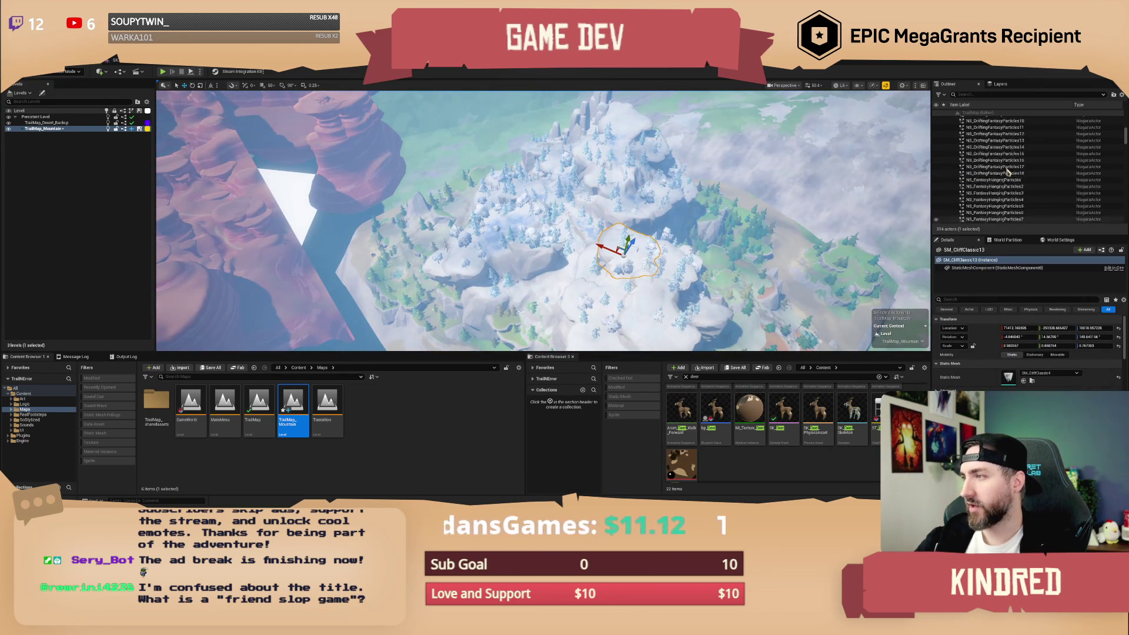
scroll(999, 135, down, 5)
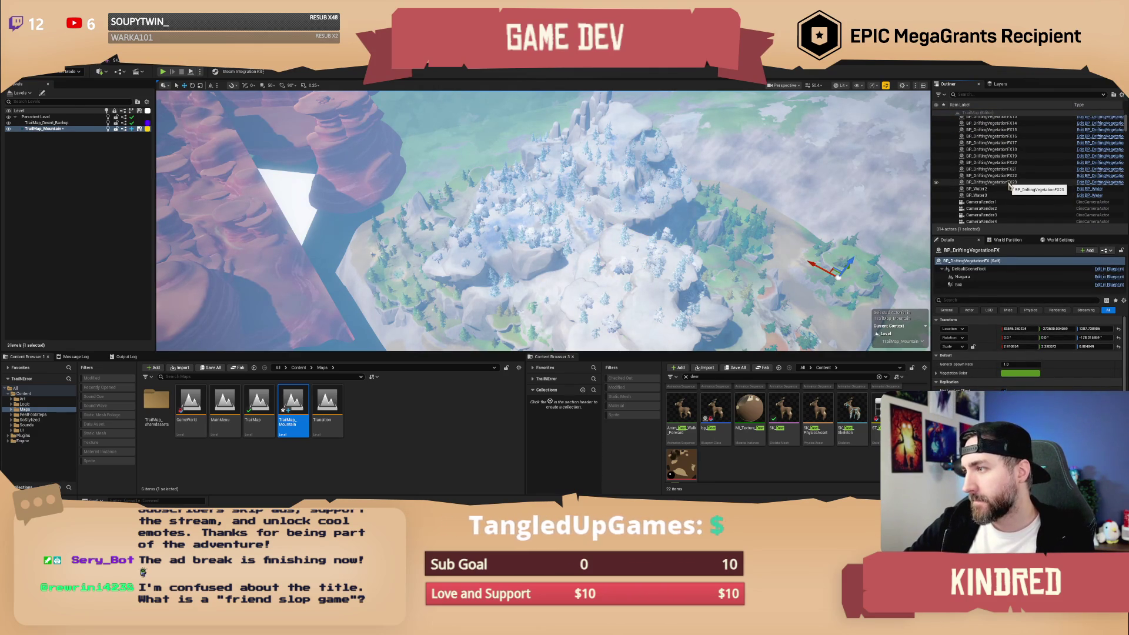
scroll(1008, 188, down, 15)
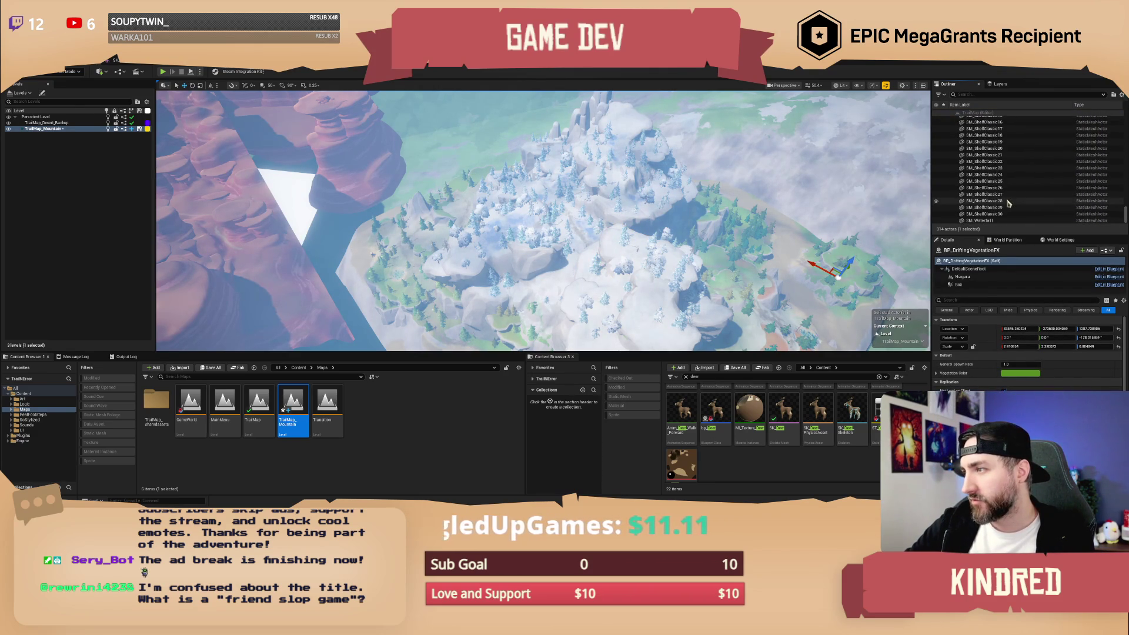
Select every actor in the mountain sublevel with Ctrl+A.
key(ctrl+a)
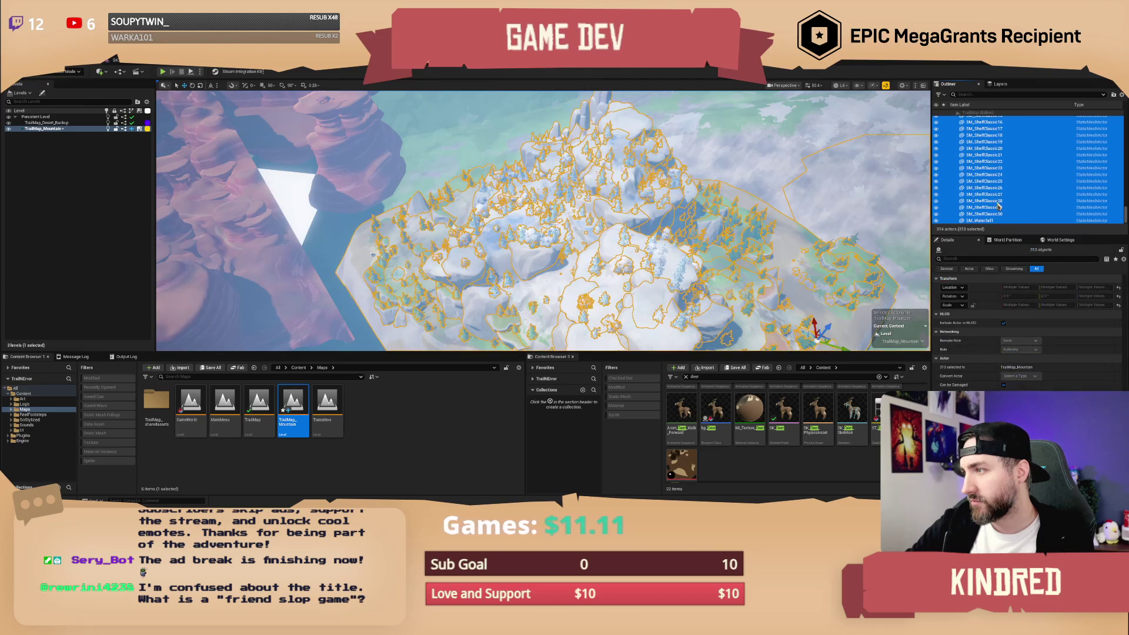
scroll(998, 206, up, 5)
scroll(995, 187, up, 10)
scroll(995, 187, up, 15)
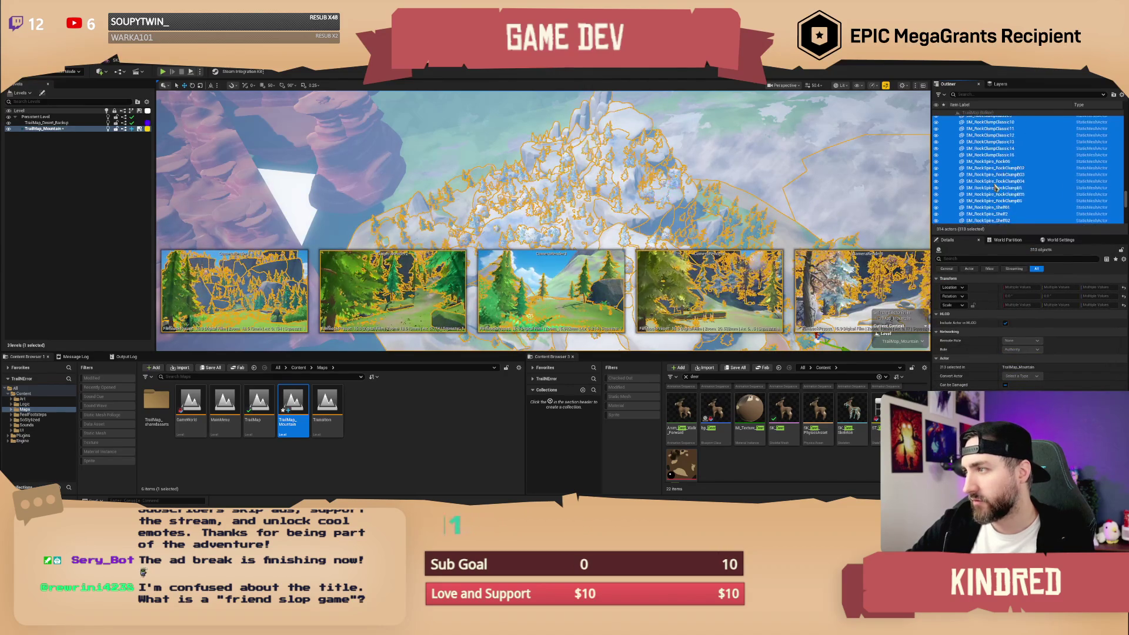
scroll(996, 183, up, 15)
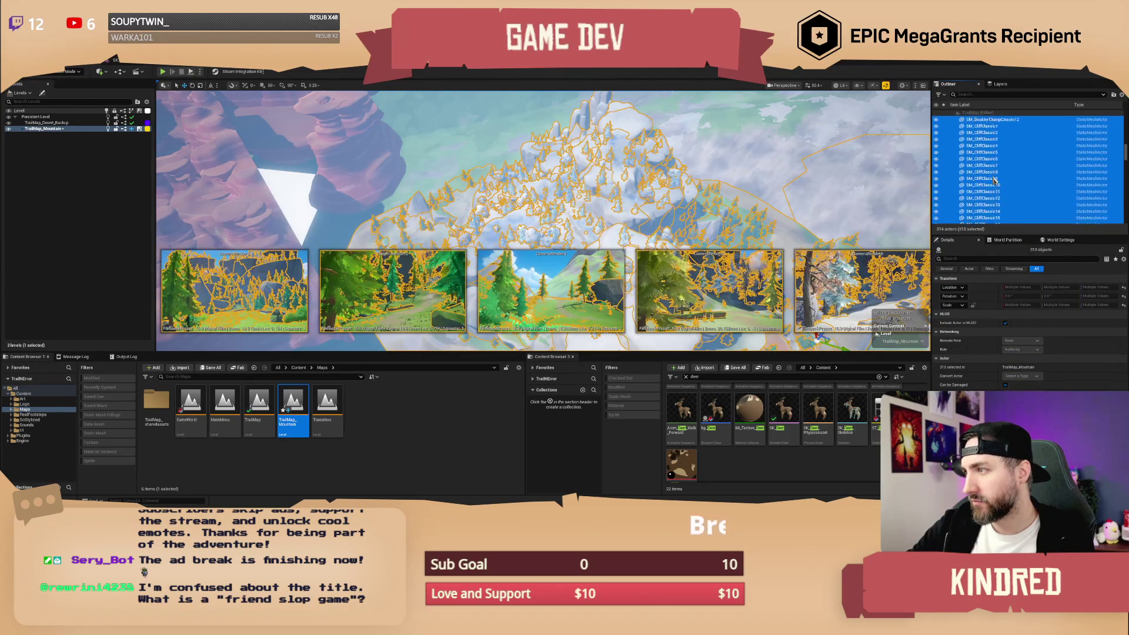
scroll(993, 176, down, 7)
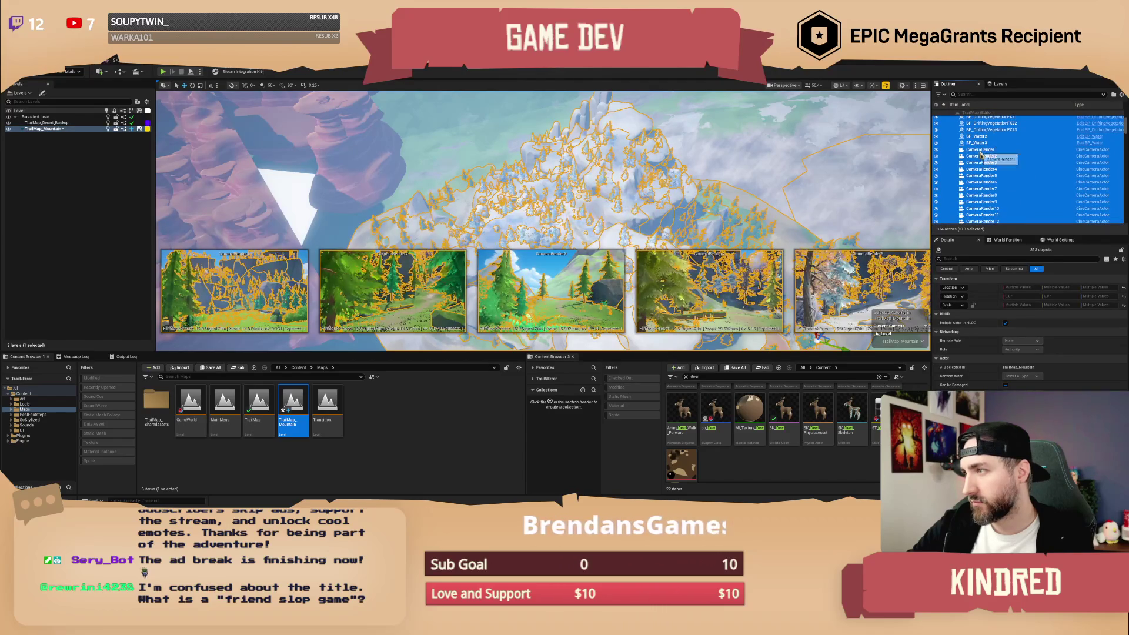
Remove camera actors CameraRender6 through CameraRender16 from the selection.
ctrl+click(981, 154)
scroll(984, 158, down, 3)
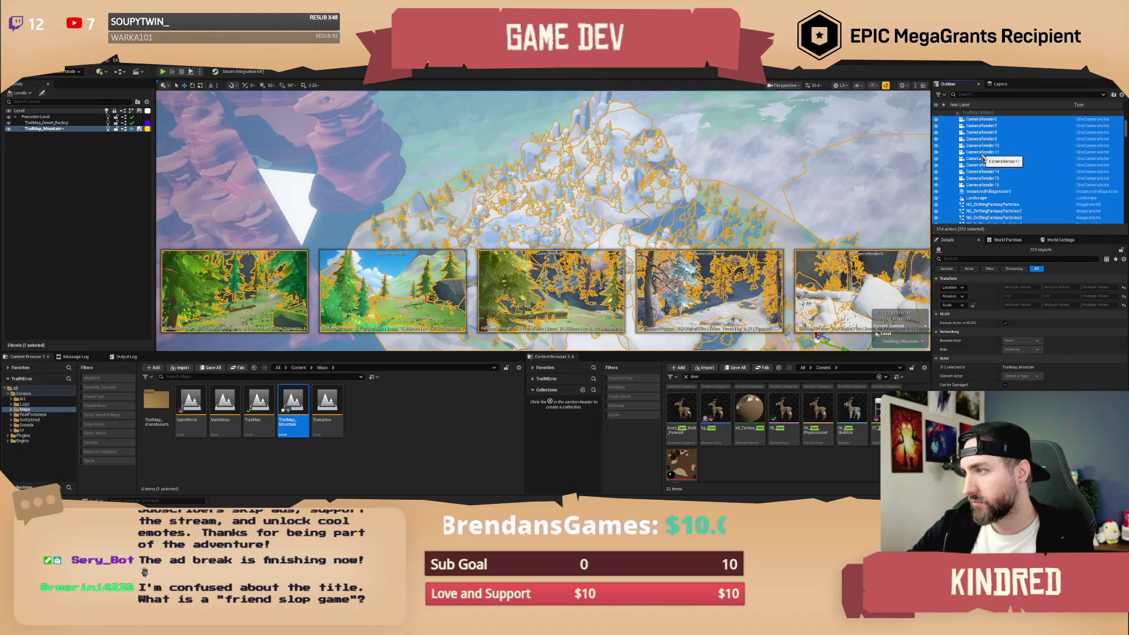
ctrl+click(976, 185)
ctrl+click(976, 178)
ctrl+click(976, 172)
ctrl+click(977, 165)
ctrl+click(977, 159)
ctrl+click(978, 152)
ctrl+click(978, 145)
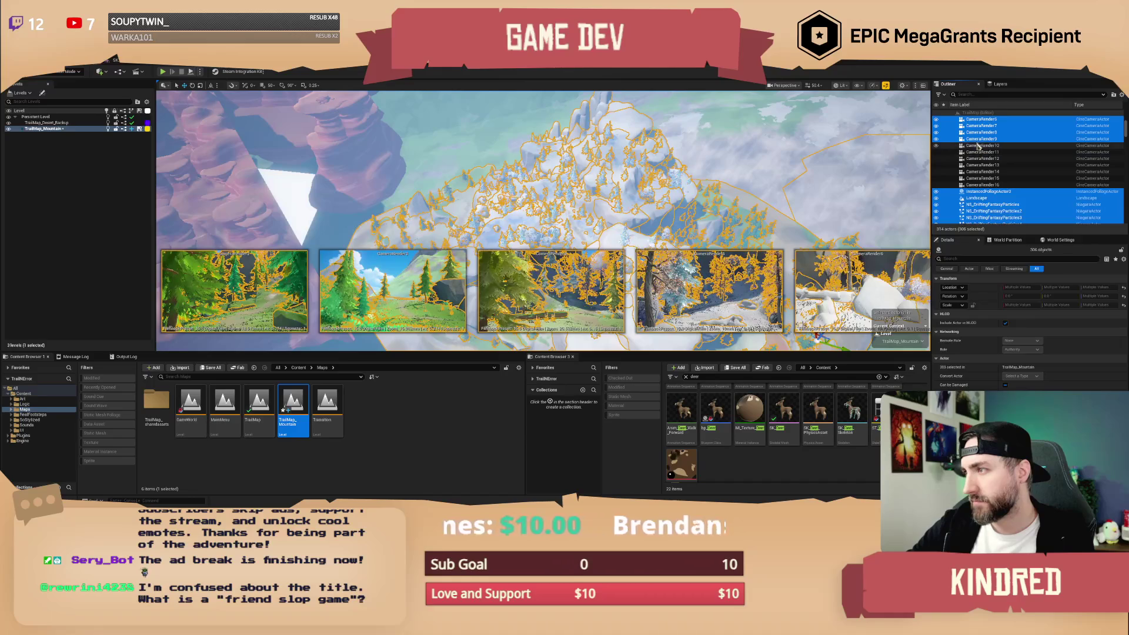
ctrl+click(977, 139)
ctrl+click(977, 132)
ctrl+click(977, 126)
ctrl+click(977, 120)
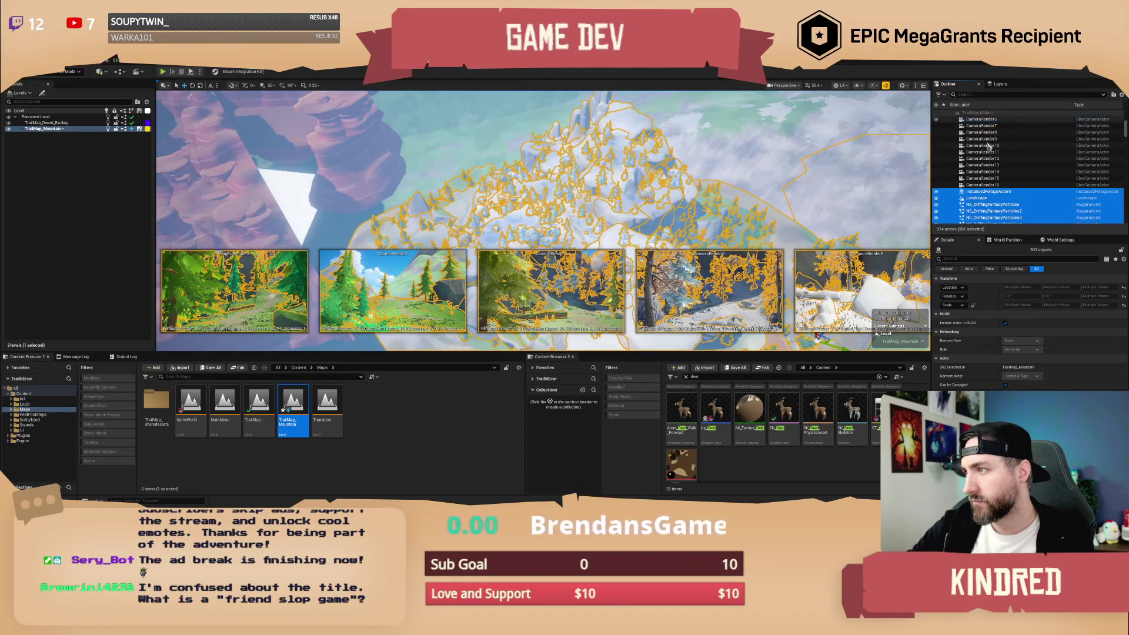
Also deselect CameraRender2 through CameraRender5 in the Outliner.
scroll(987, 141, up, 2)
scroll(991, 155, up, 2)
ctrl+click(978, 177)
ctrl+click(978, 183)
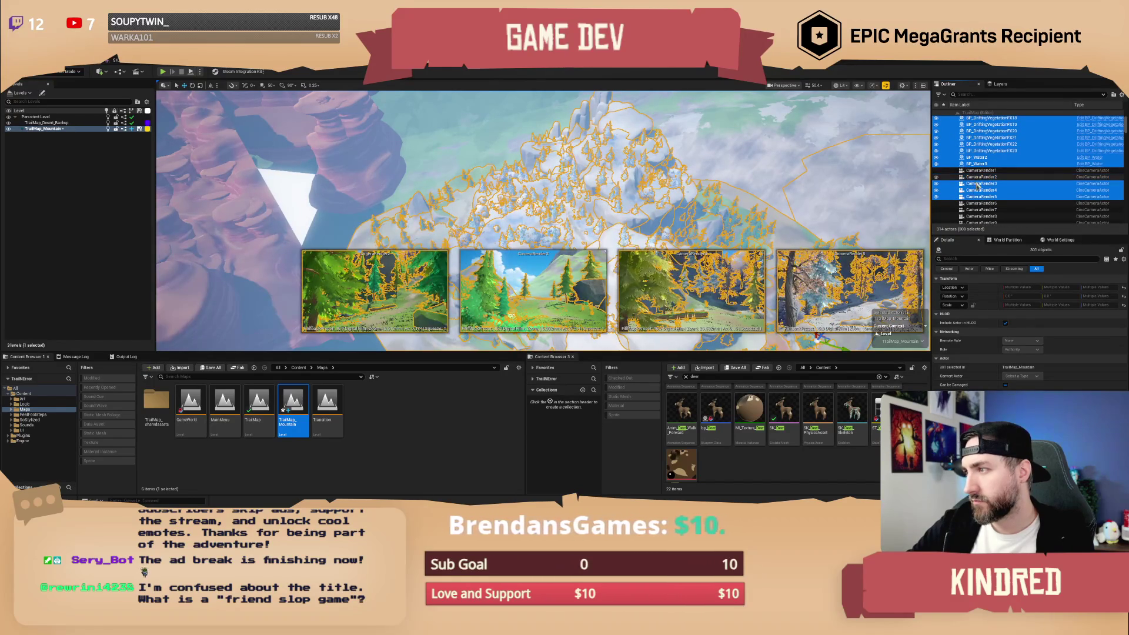
ctrl+click(979, 190)
ctrl+click(979, 196)
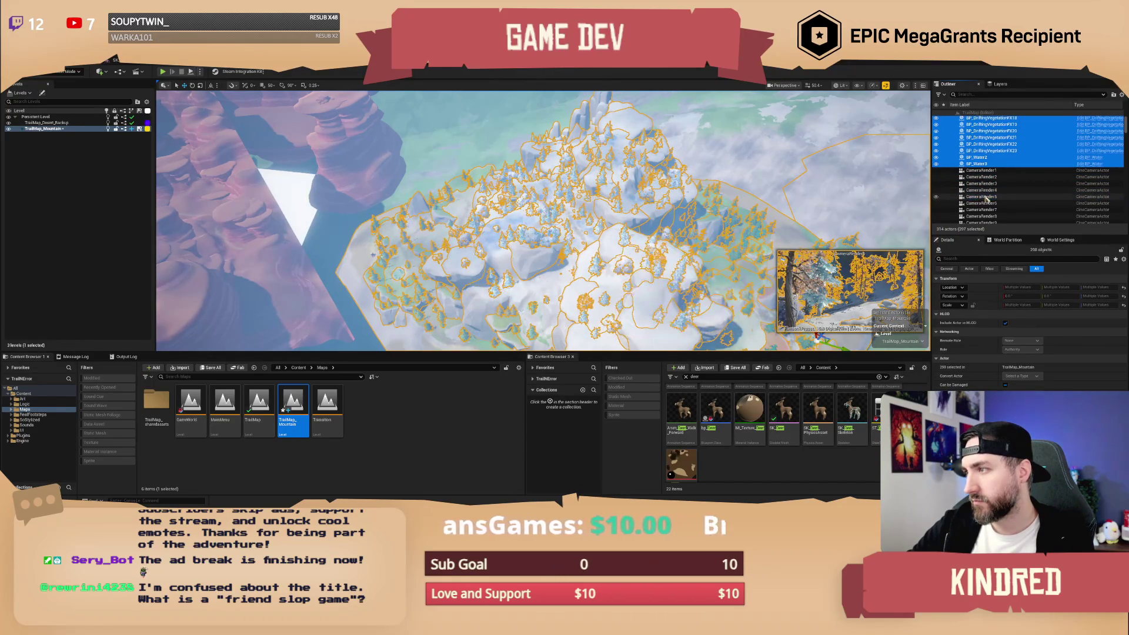
scroll(994, 194, down, 3)
scroll(996, 196, down, 4)
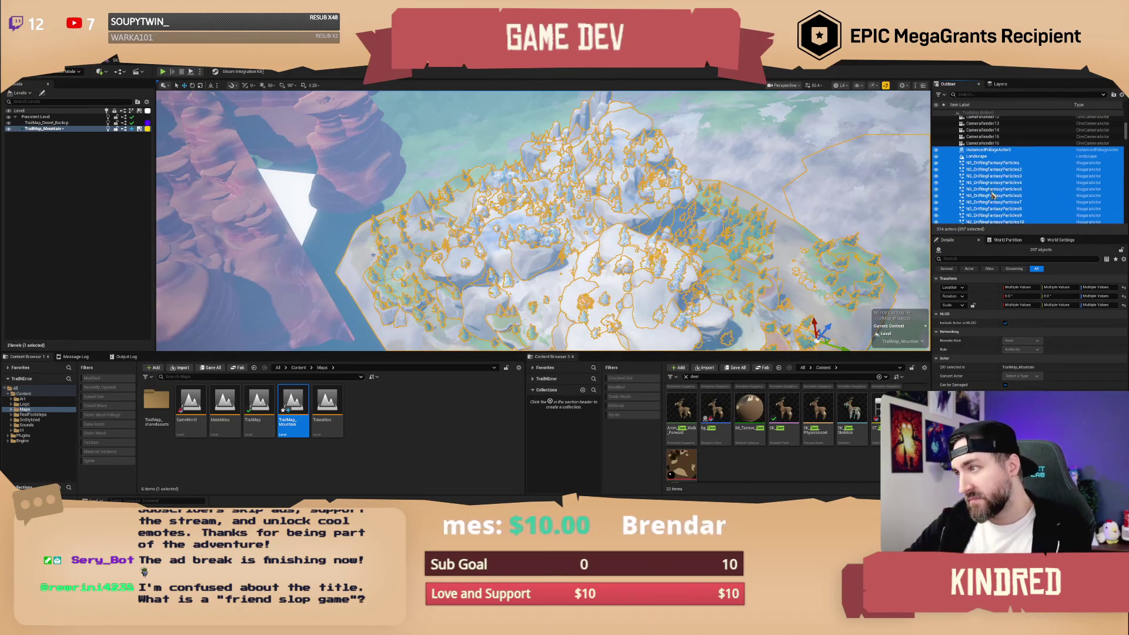
scroll(989, 180, down, 1)
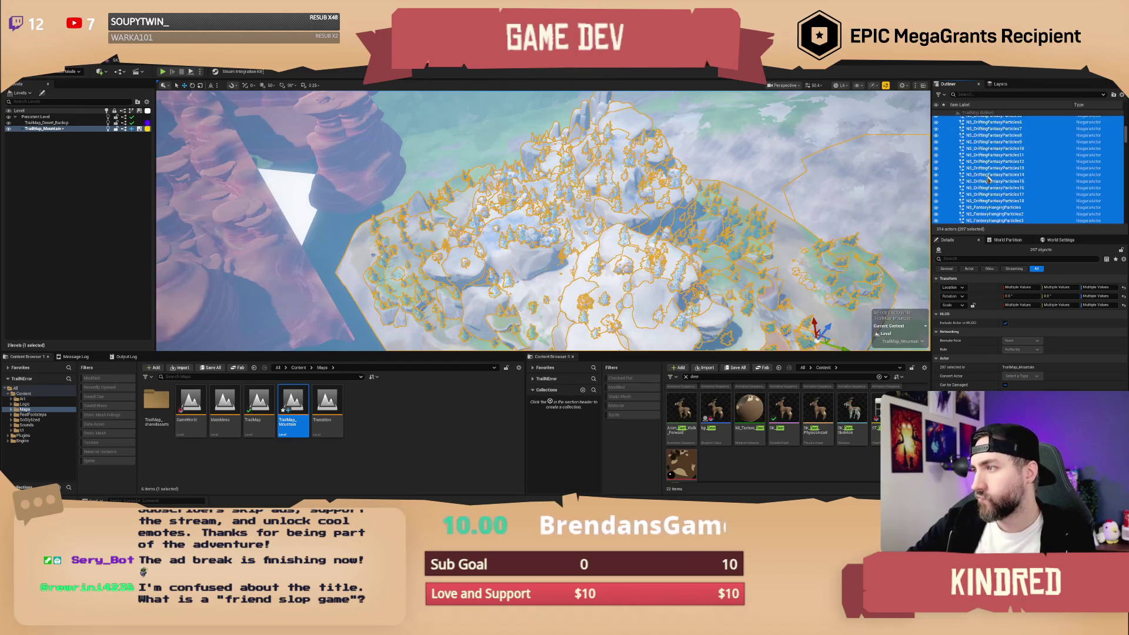
Ctrl-click InstancedFoliageActor0 to drop it, keeping the other mountain actors selected.
ctrl+click(993, 139)
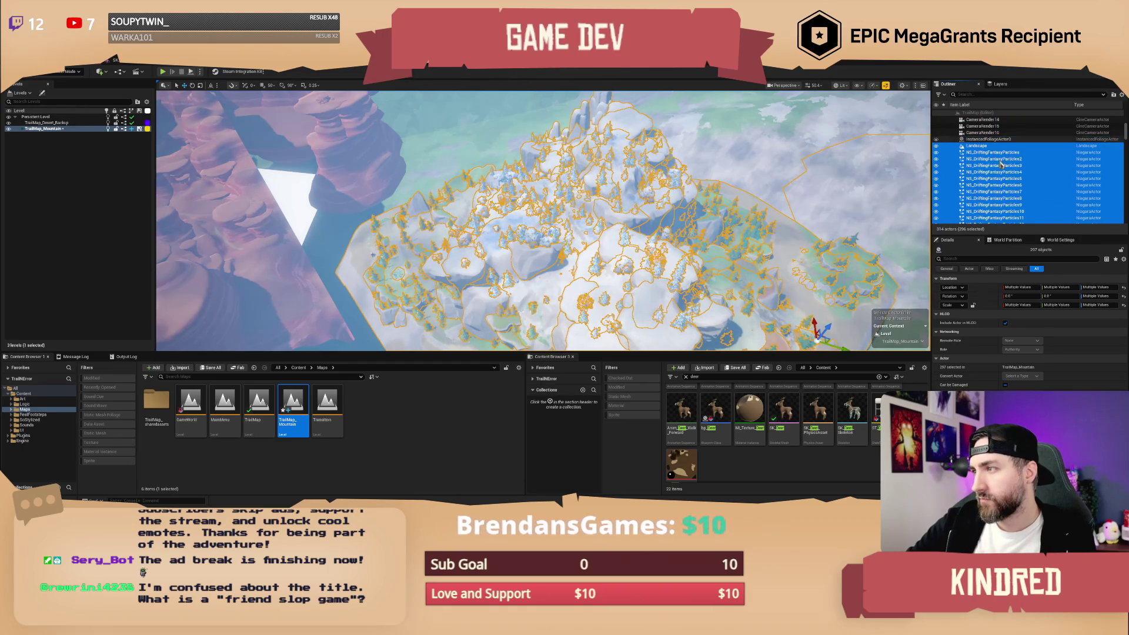
scroll(999, 177, down, 5)
scroll(999, 177, down, 4)
scroll(1000, 177, down, 2)
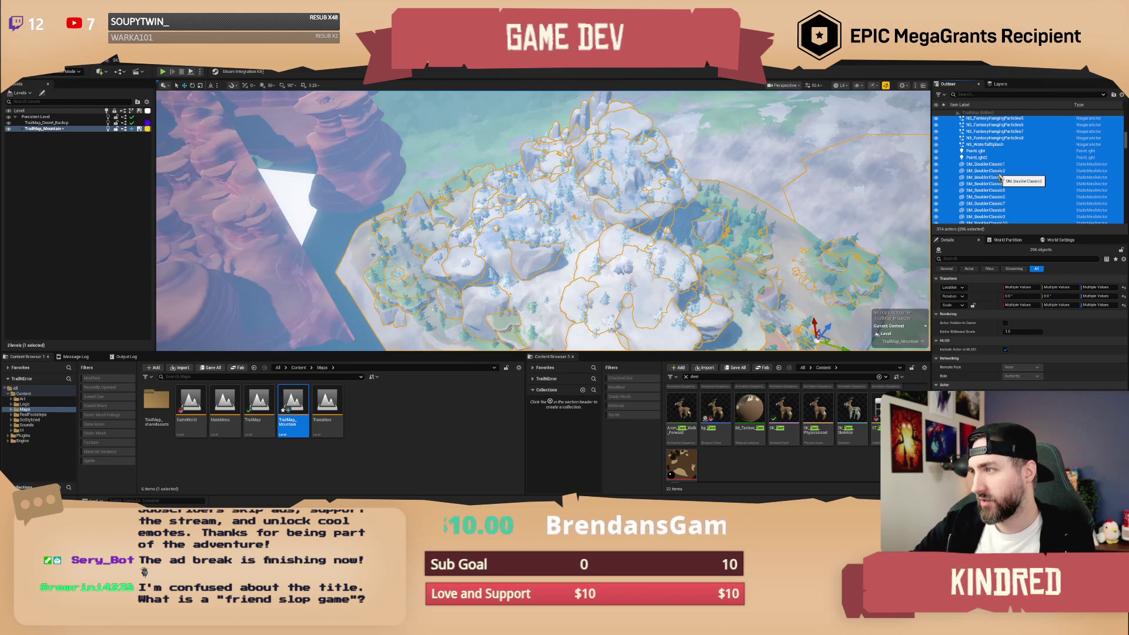
scroll(1000, 178, down, 5)
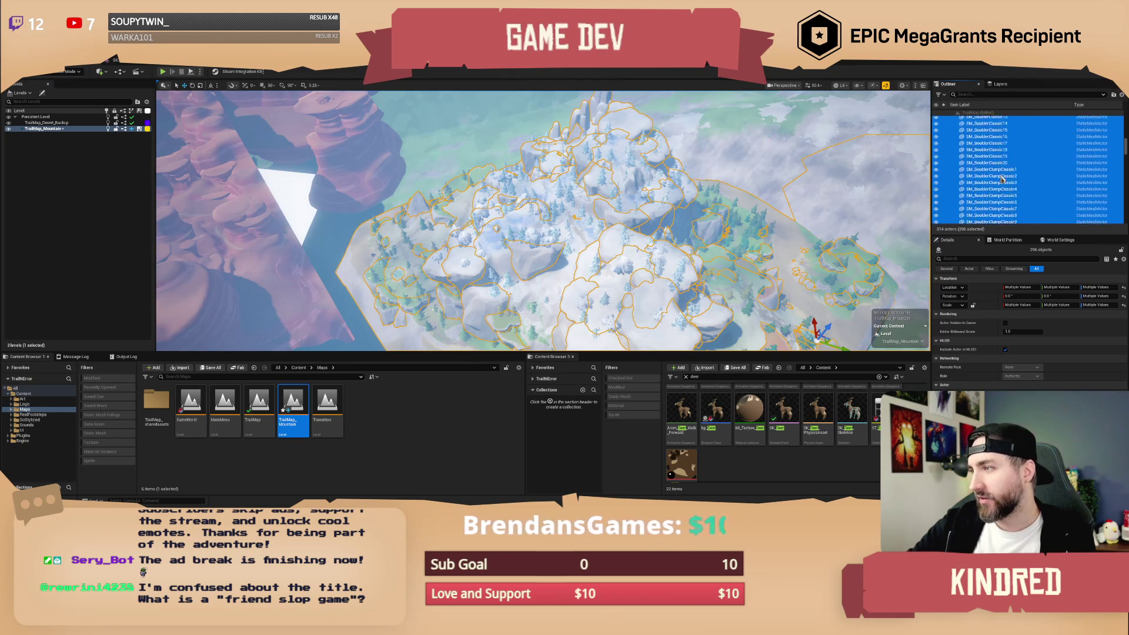
scroll(997, 183, down, 5)
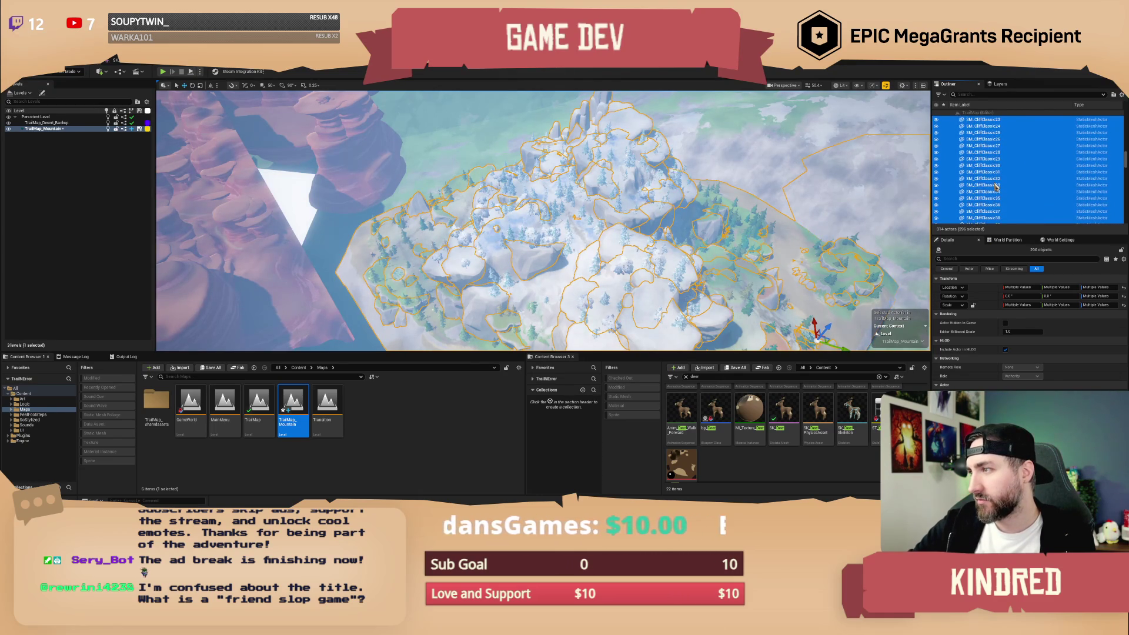
scroll(997, 187, down, 5)
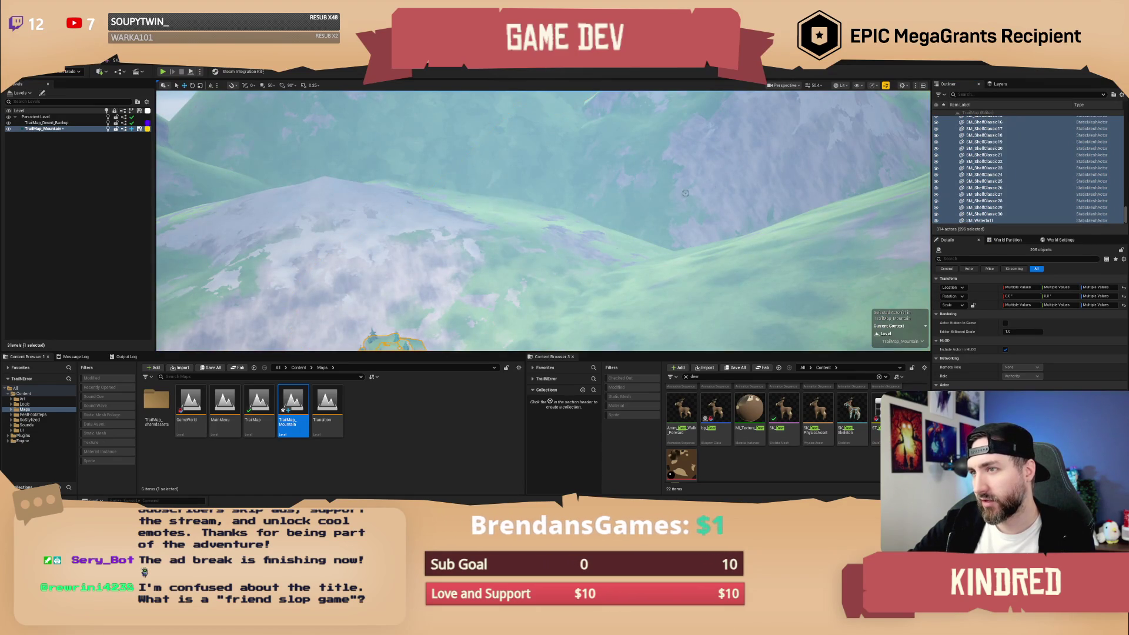
Frame the mountain island, restore the Landscape and Niagara actors to the selection, and scale everything up.
key(f)
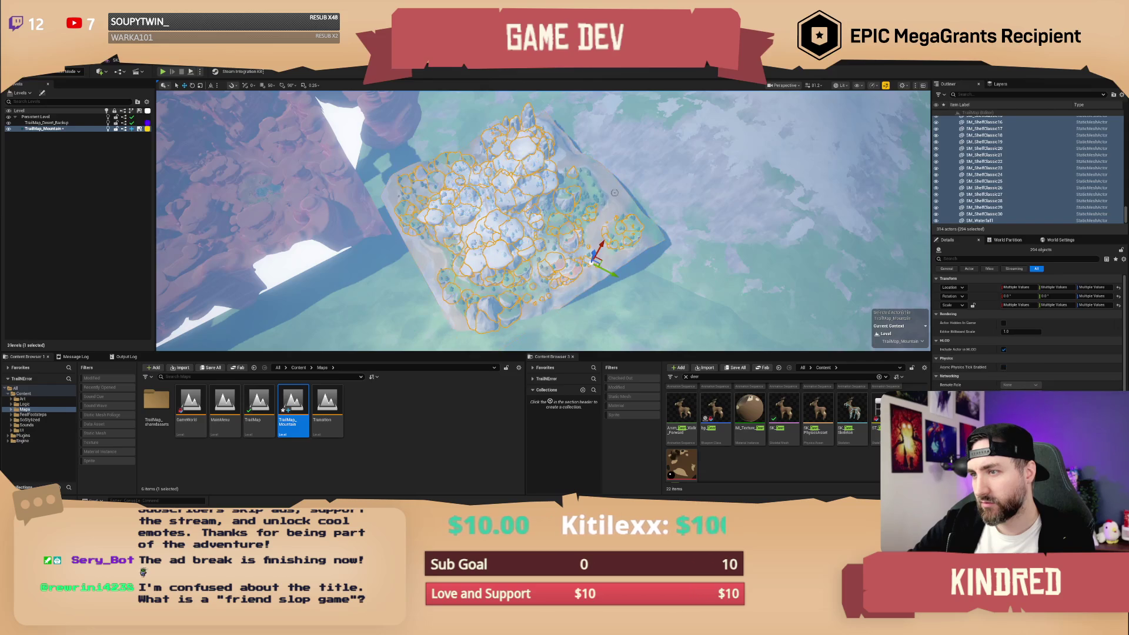
key(ctrl+z)
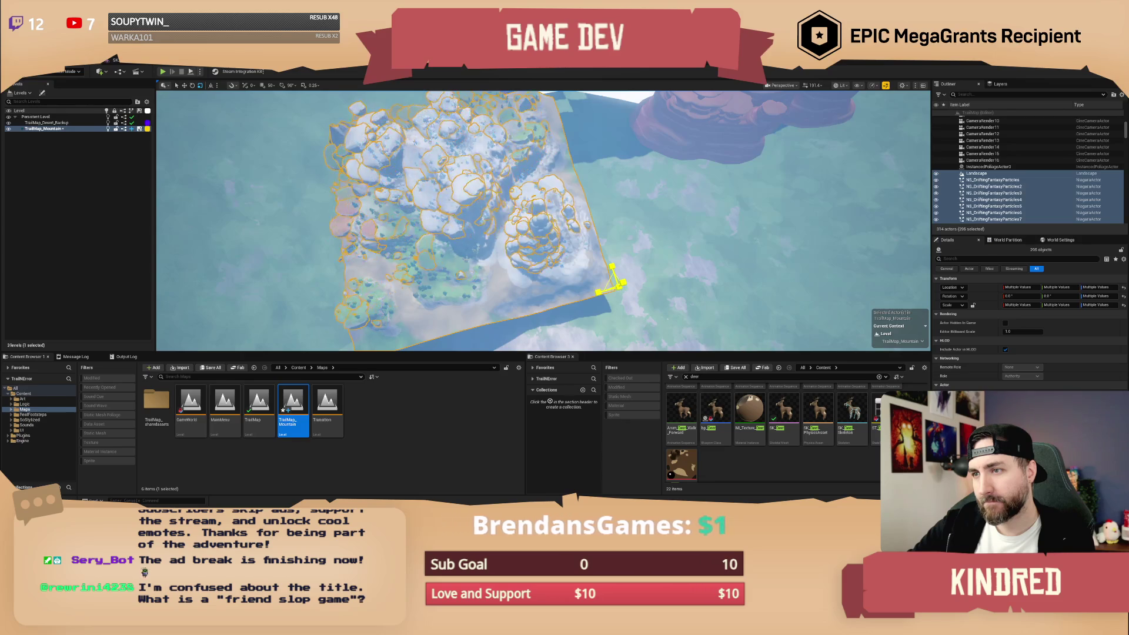
drag(617, 281, 621, 277)
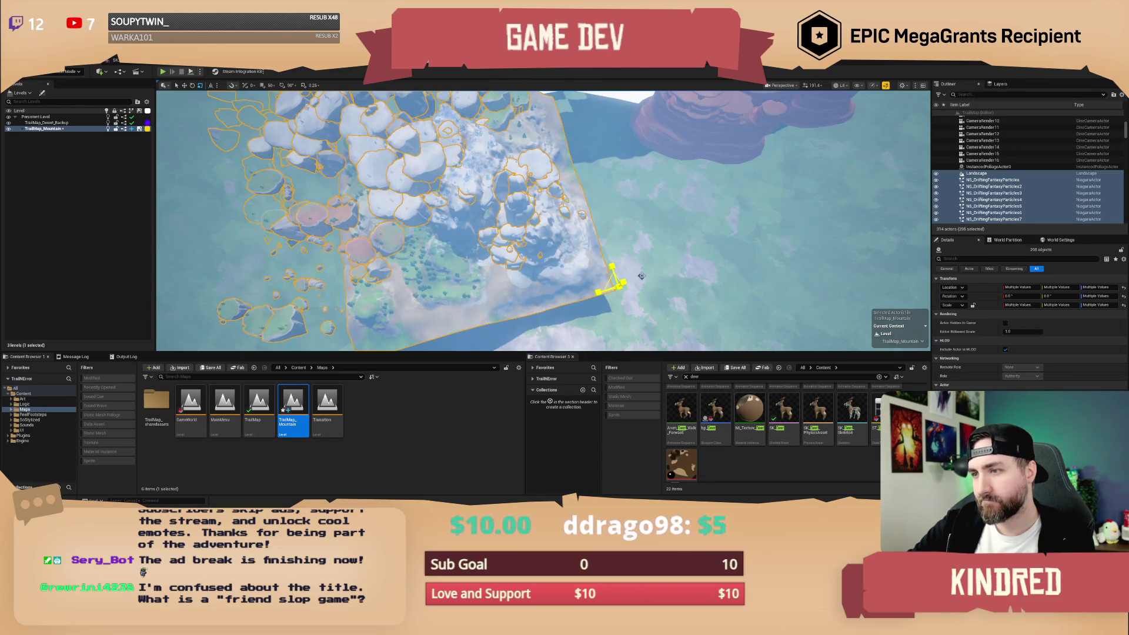
Fly around the island, drag the mountain actors into their new position, then select only the Landscape.
mouse_move(672, 227)
mouse_down()
mouse_move(523, 232)
mouse_move(506, 219)
mouse_up()
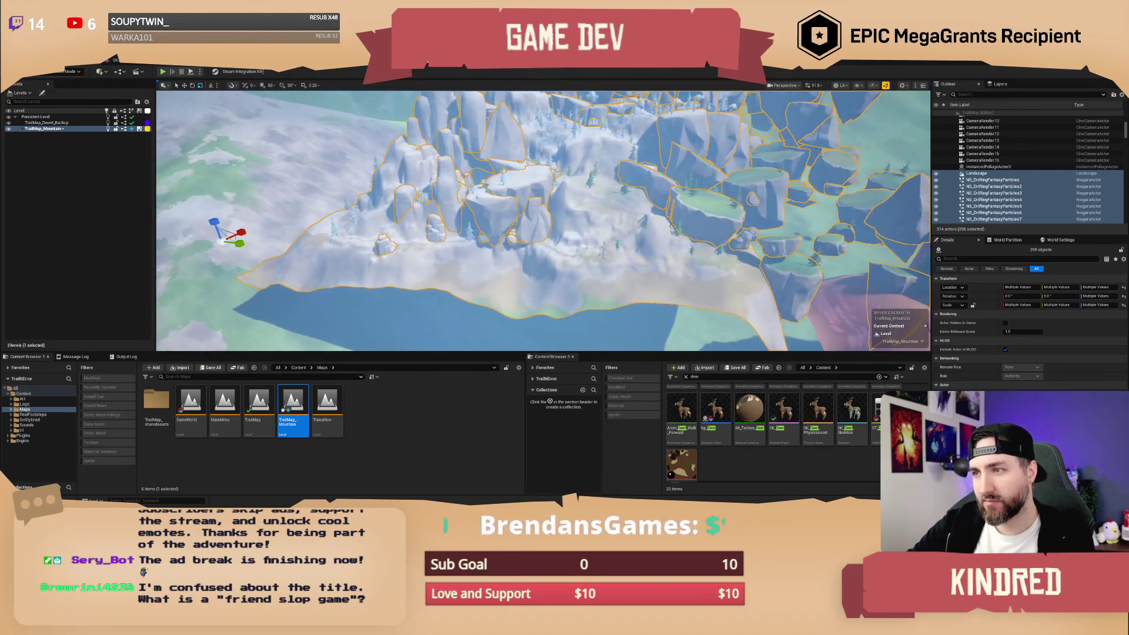
key(f)
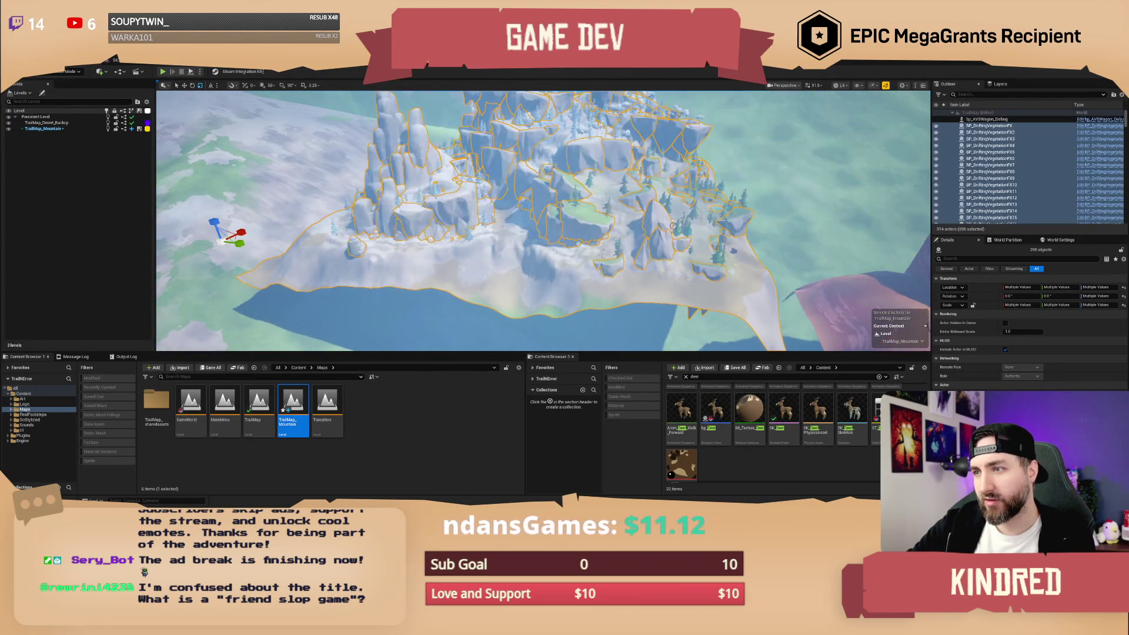
drag(529, 223, 520, 214)
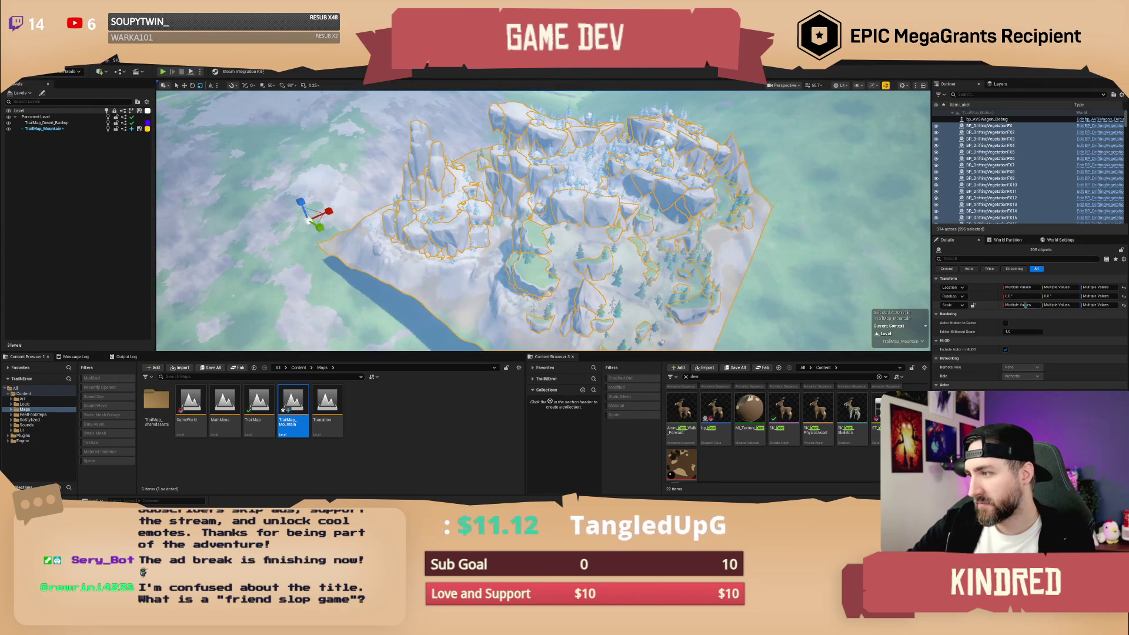
drag(365, 221, 363, 219)
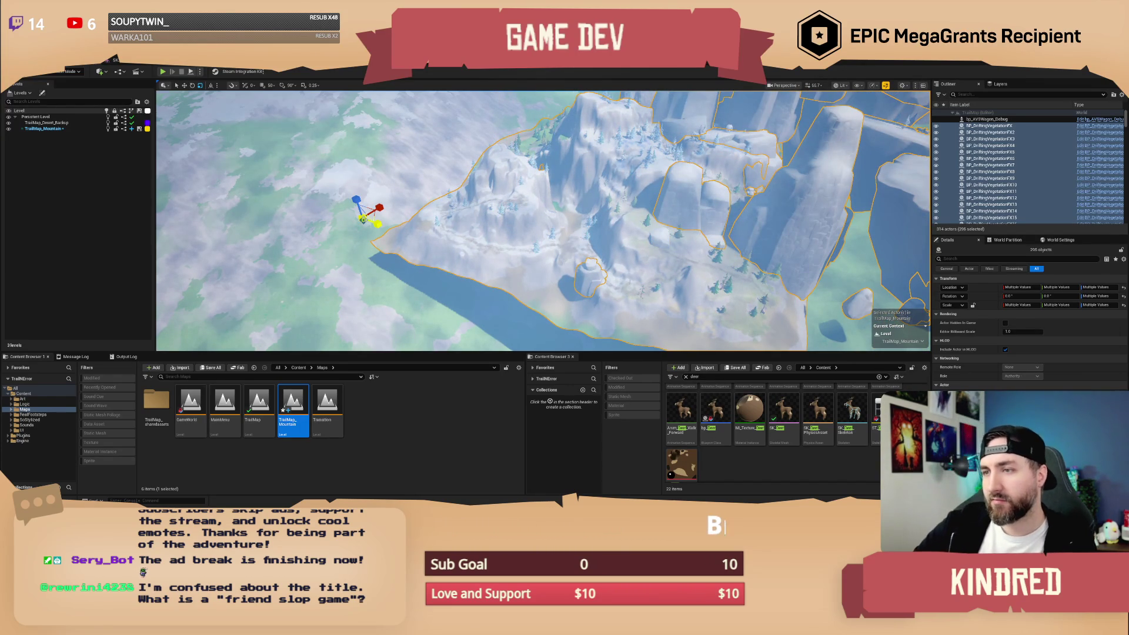
drag(364, 219, 364, 218)
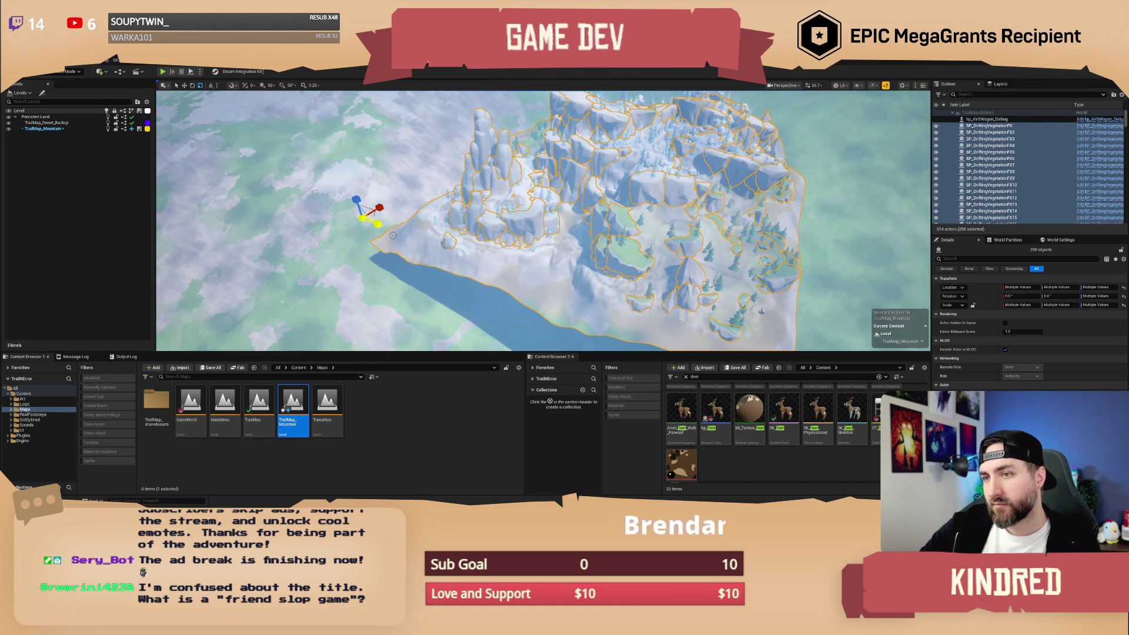
click(415, 242)
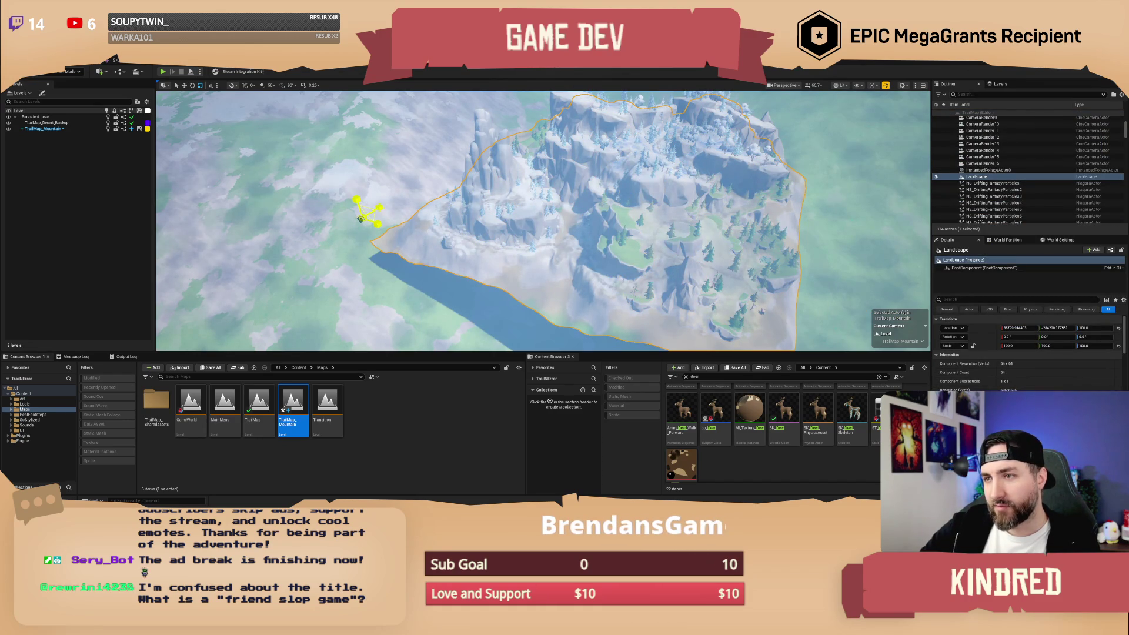
Scale up the Landscape with the Scale gizmo and zoom to check the result.
drag(363, 218, 363, 219)
scroll(543, 220, up, 5)
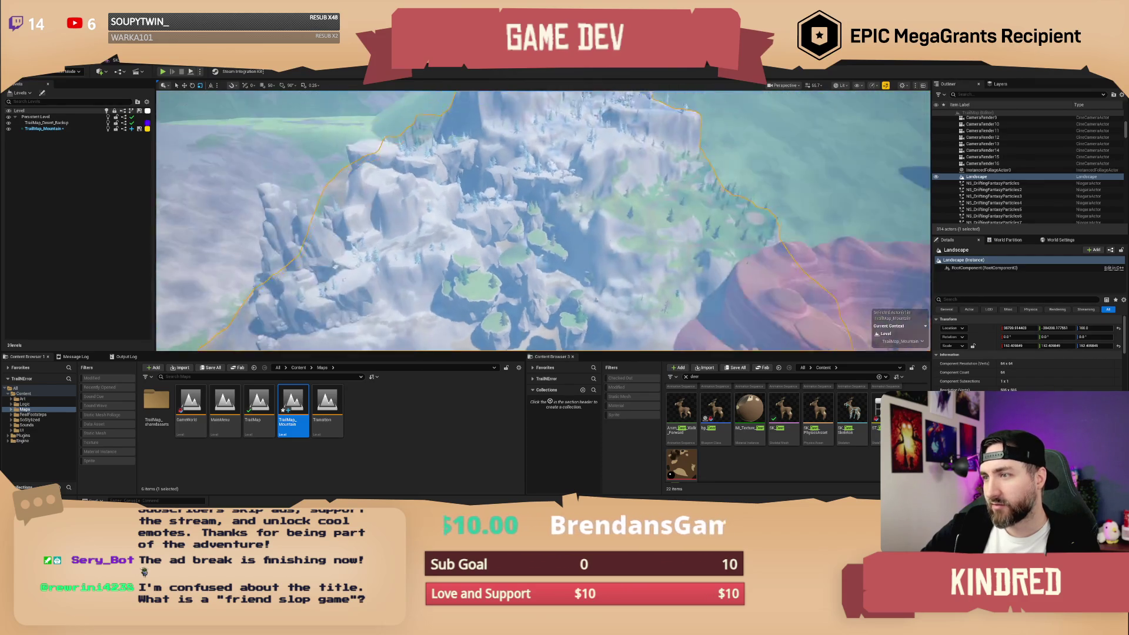
scroll(544, 221, up, 5)
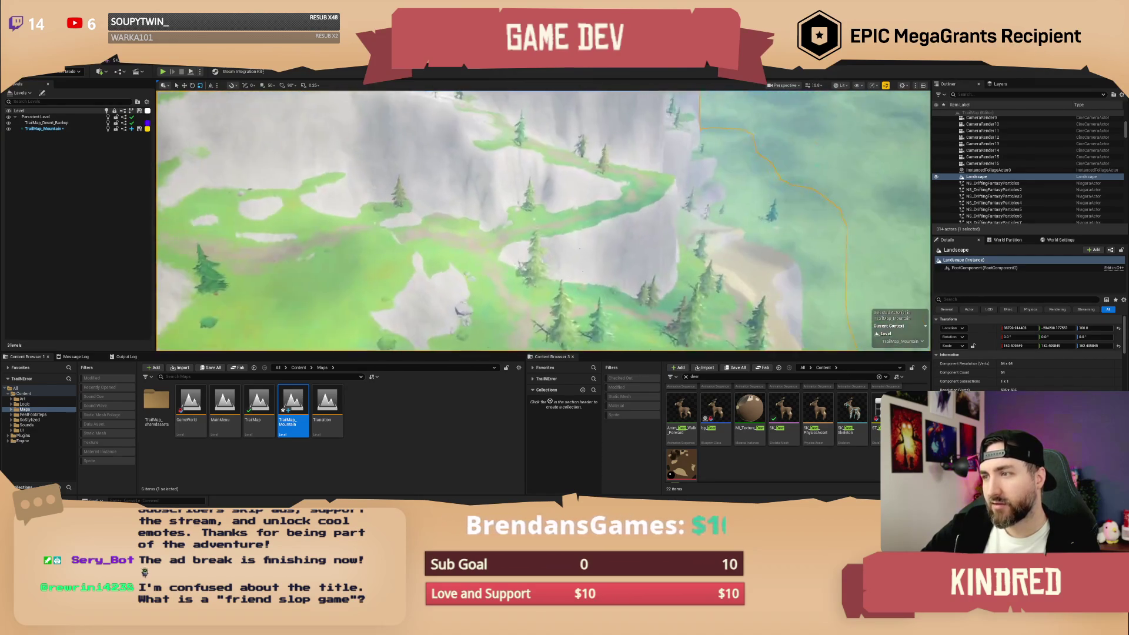
scroll(544, 220, up, 5)
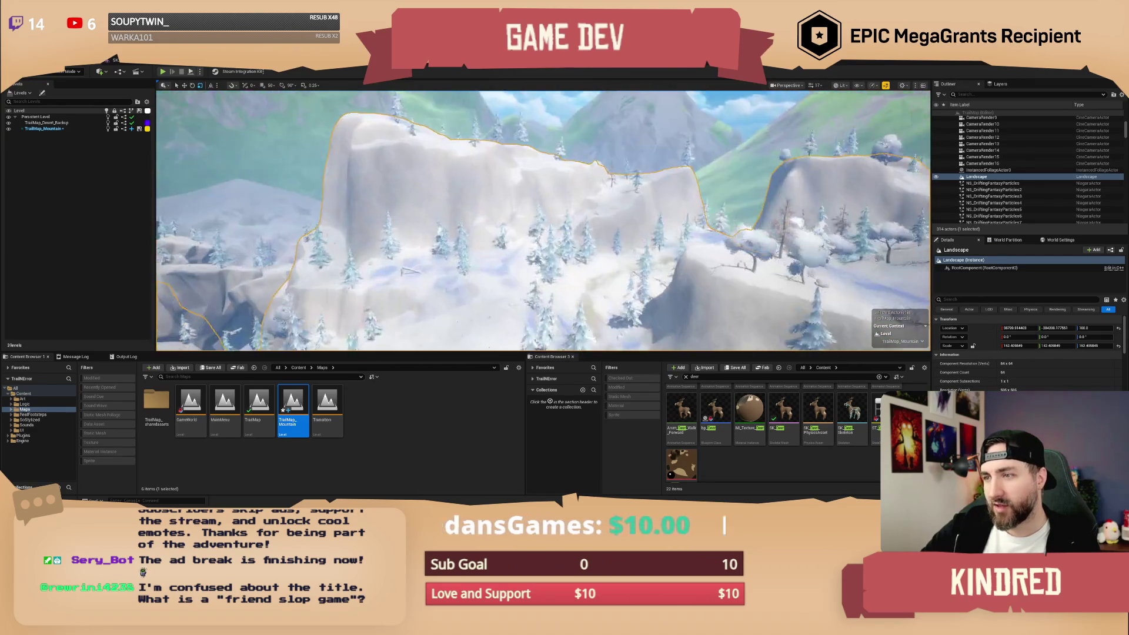
scroll(543, 221, up, 5)
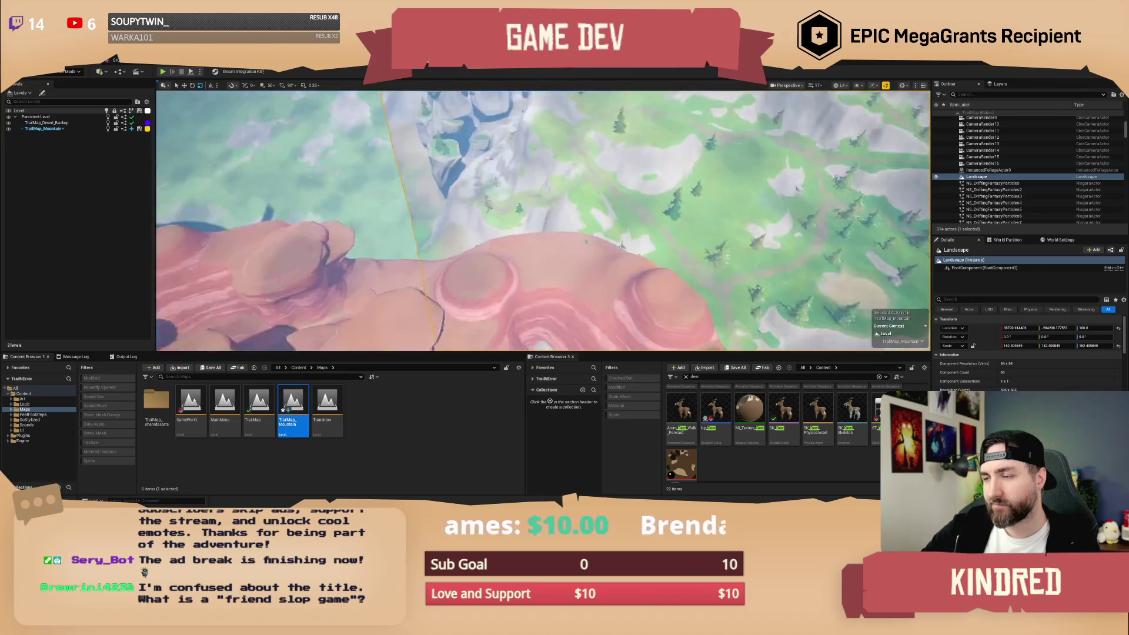
scroll(543, 221, down, 5)
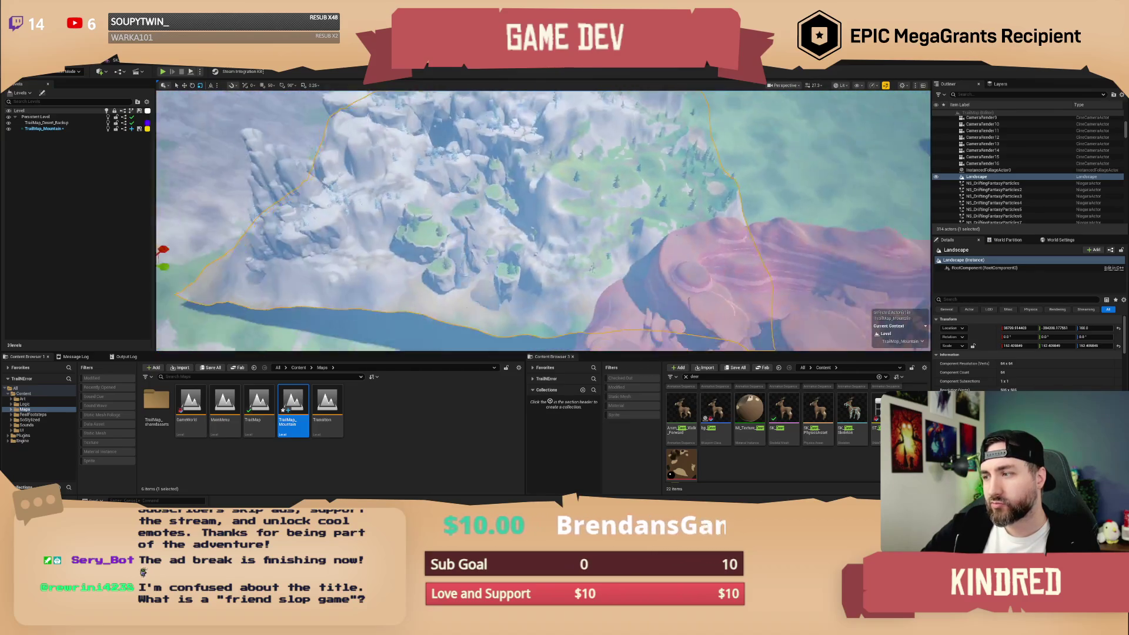
scroll(586, 190, down, 3)
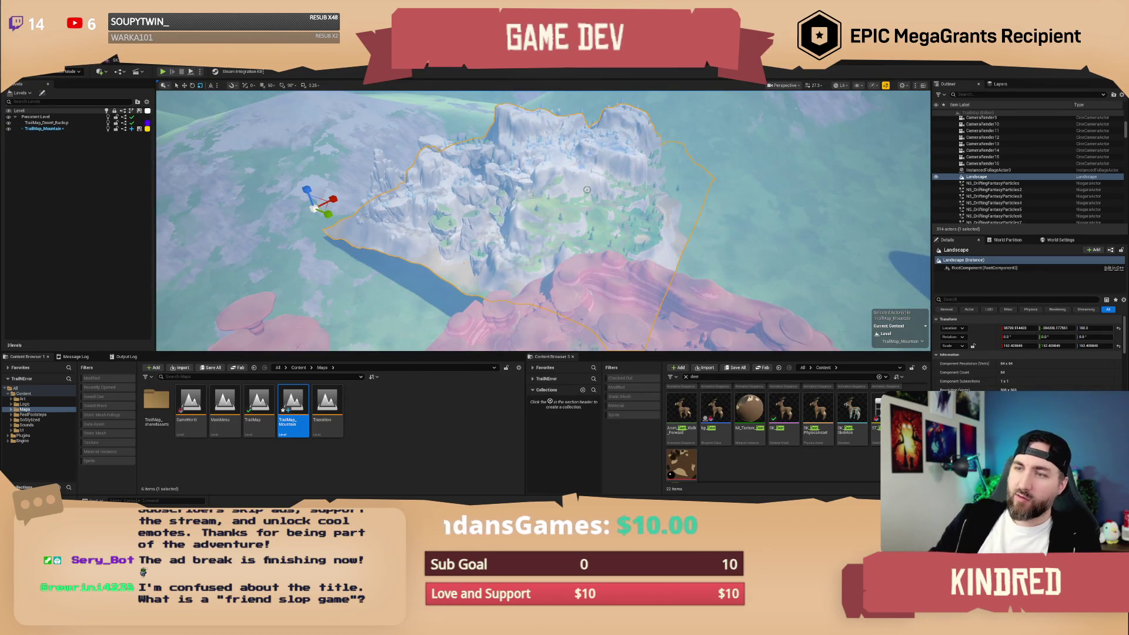
Revert the Landscape scale to 100, then clear the selection and view the mountain closer.
key(ctrl+z)
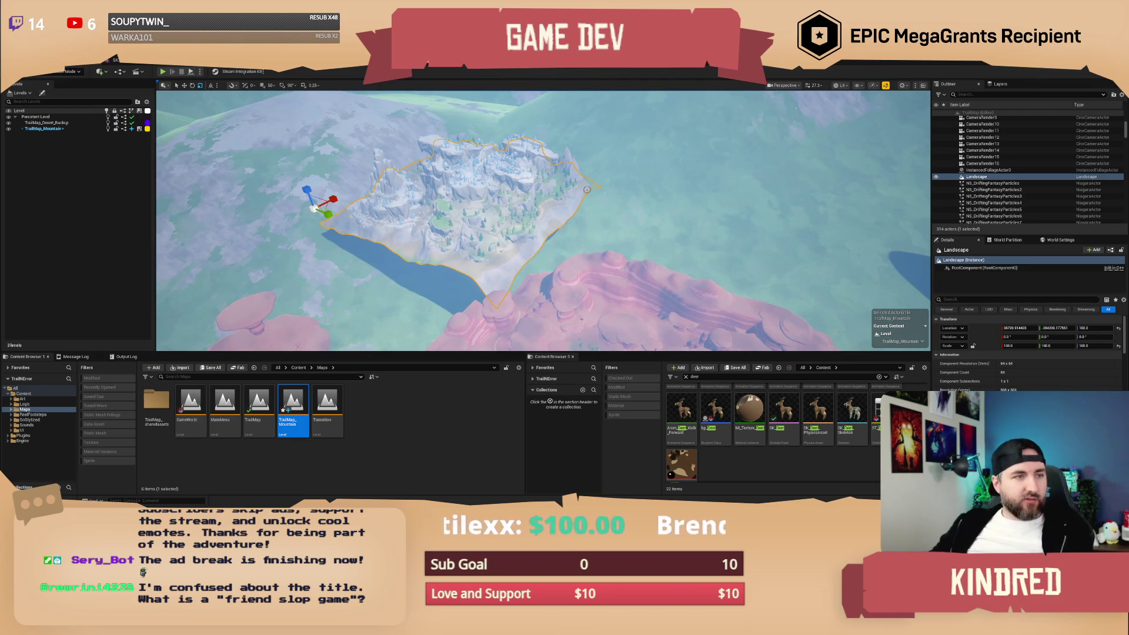
mouse_move(597, 186)
mouse_down()
mouse_move(579, 187)
mouse_move(579, 135)
mouse_up()
key(Escape)
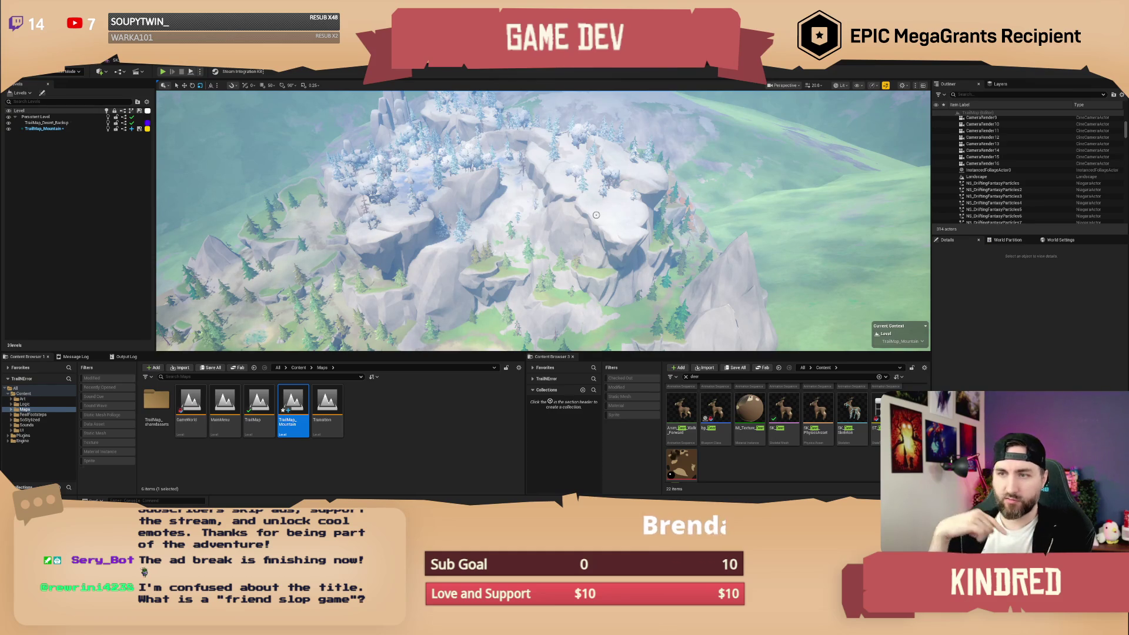
Fly down to the cliffs and beach, then tilt the view over snowy ridges and green plateaus.
drag(596, 215, 595, 214)
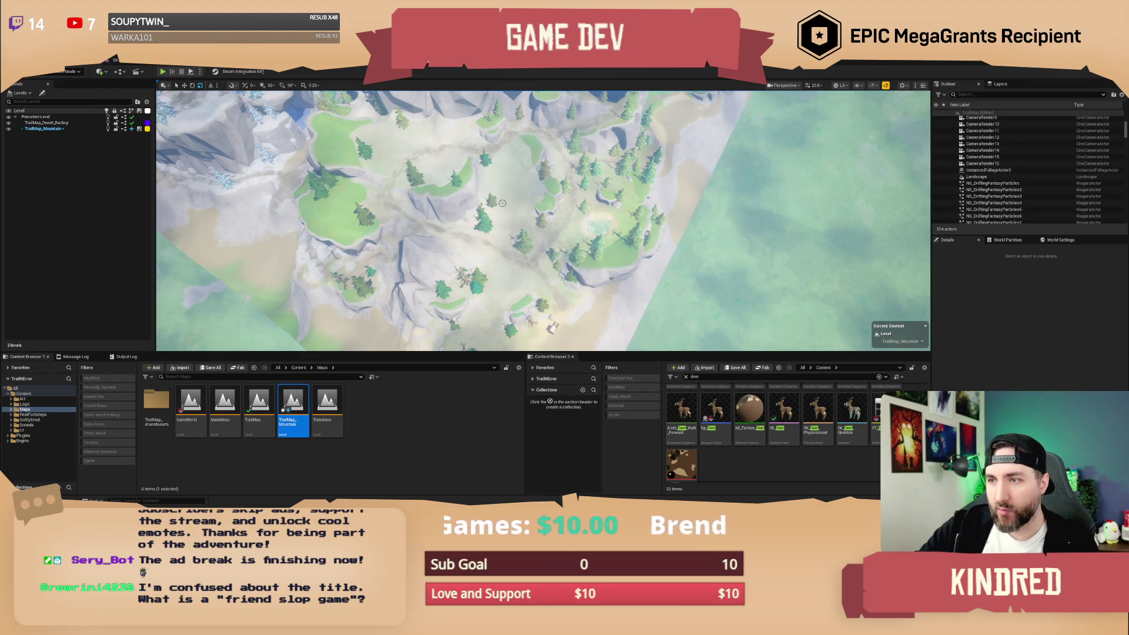
drag(528, 212, 528, 212)
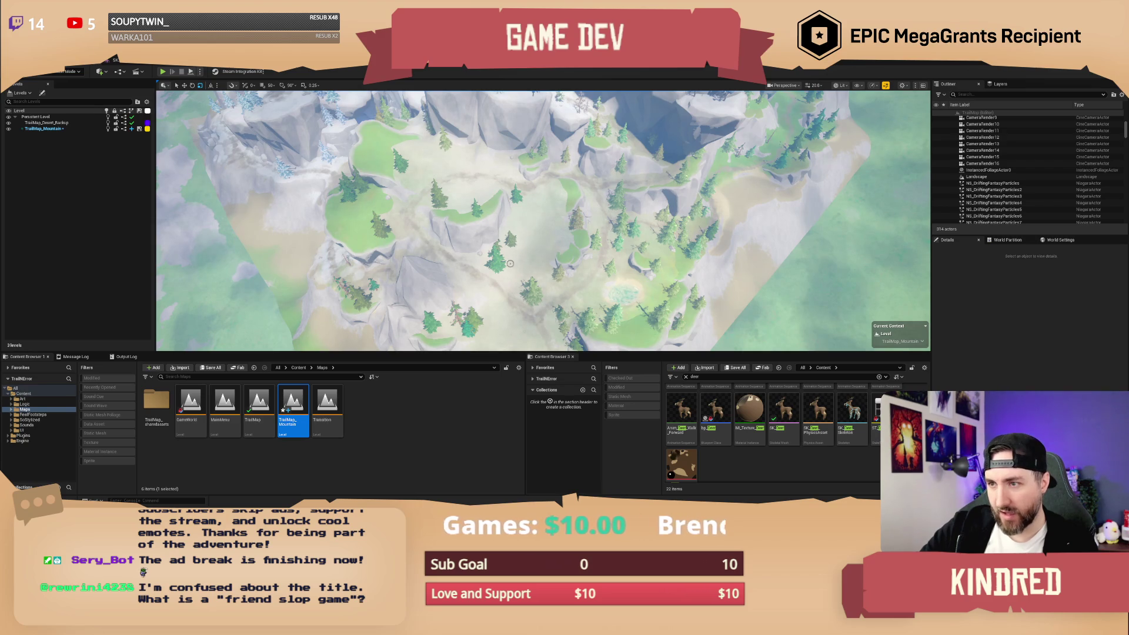
mouse_move(519, 256)
mouse_down()
mouse_move(492, 289)
mouse_move(482, 276)
mouse_move(537, 336)
mouse_up()
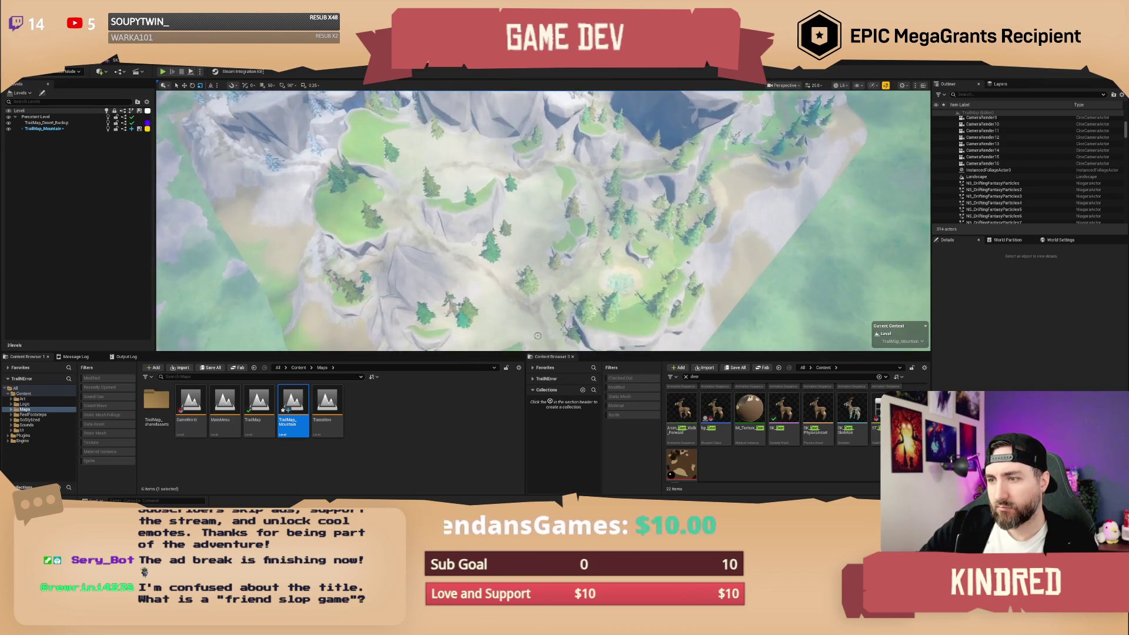
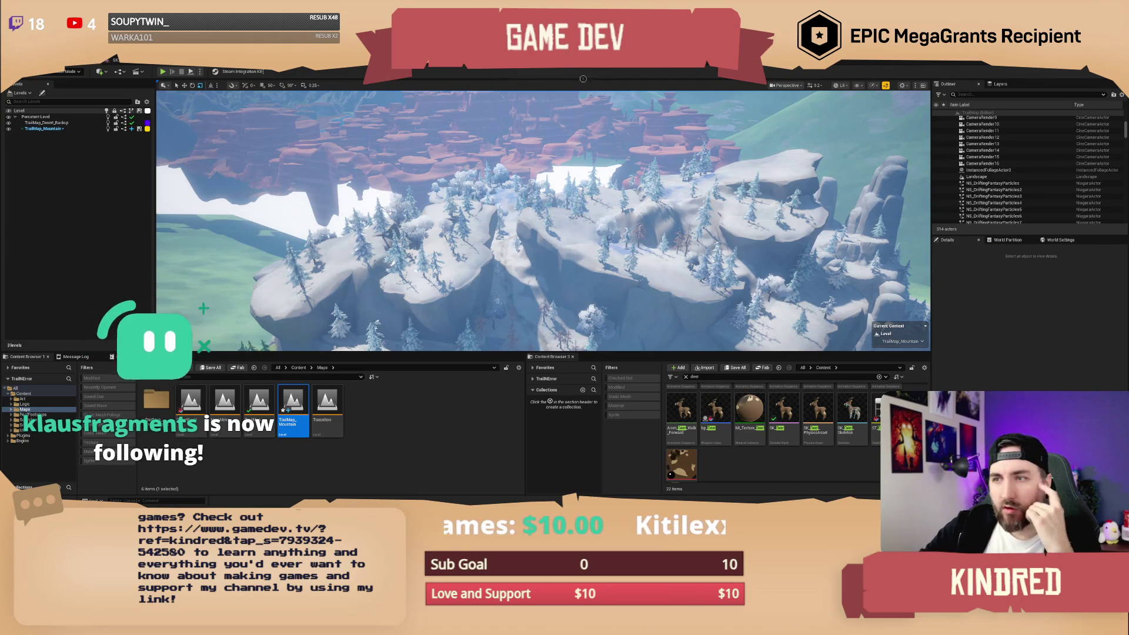
Approach the floating mountain island, select SM_Mountain7, then delete the SM_Mountain2 mesh.
scroll(543, 220, up, 2)
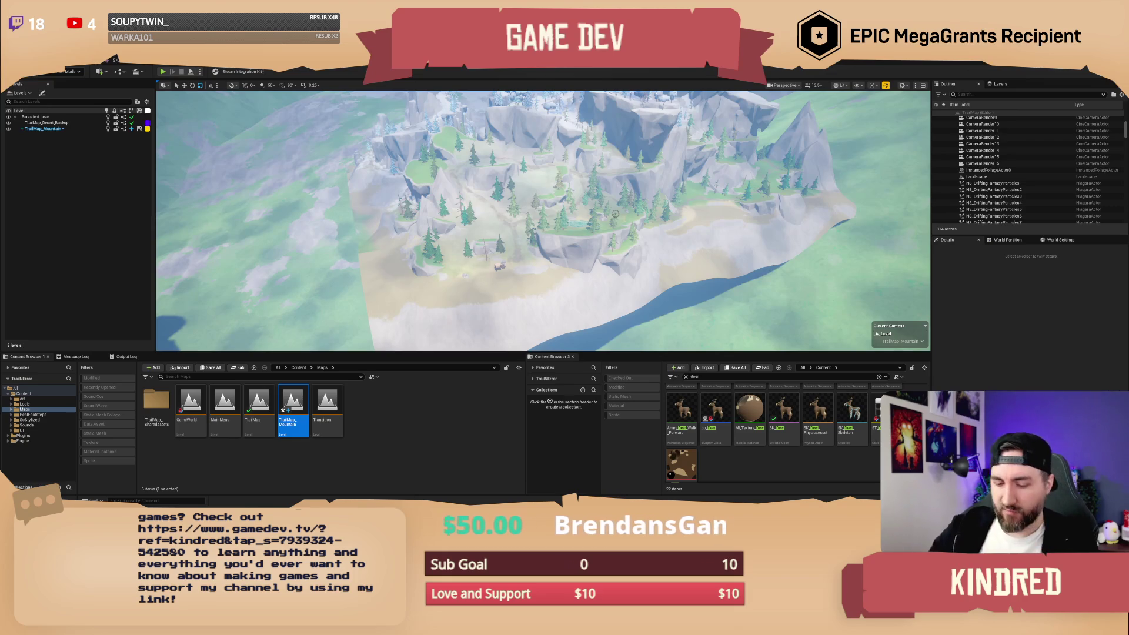
key(w)
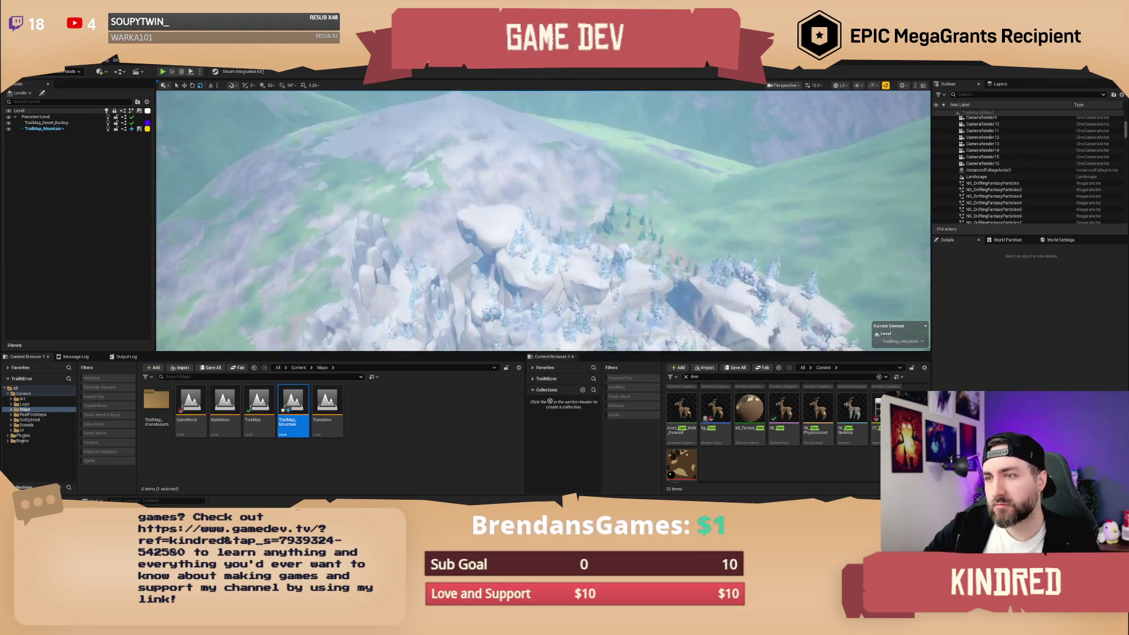
key(s)
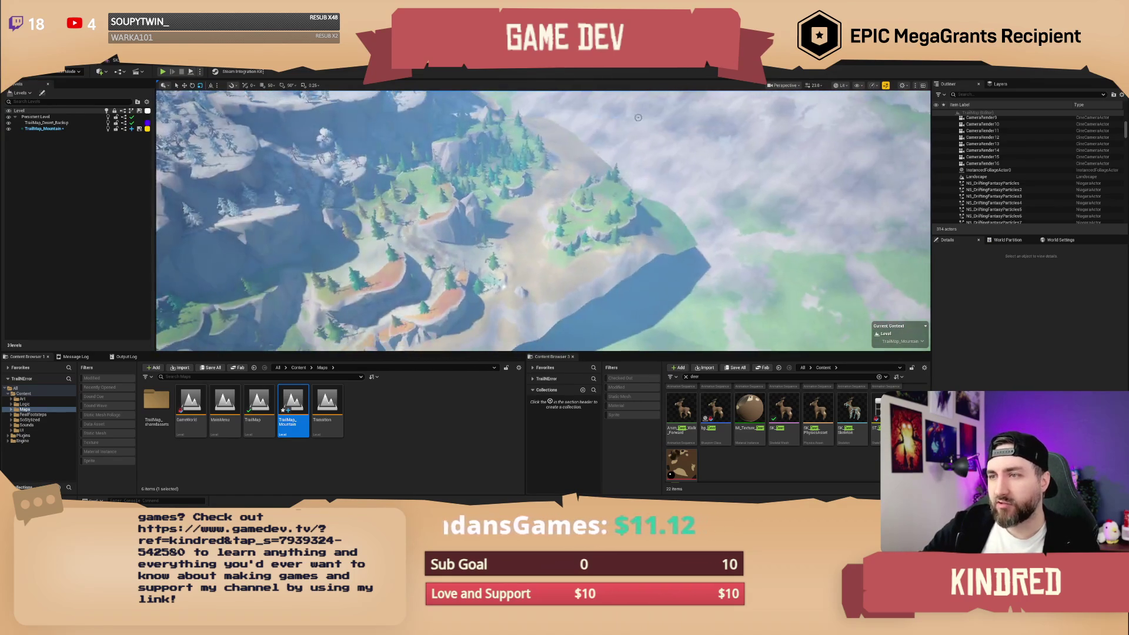
key(s)
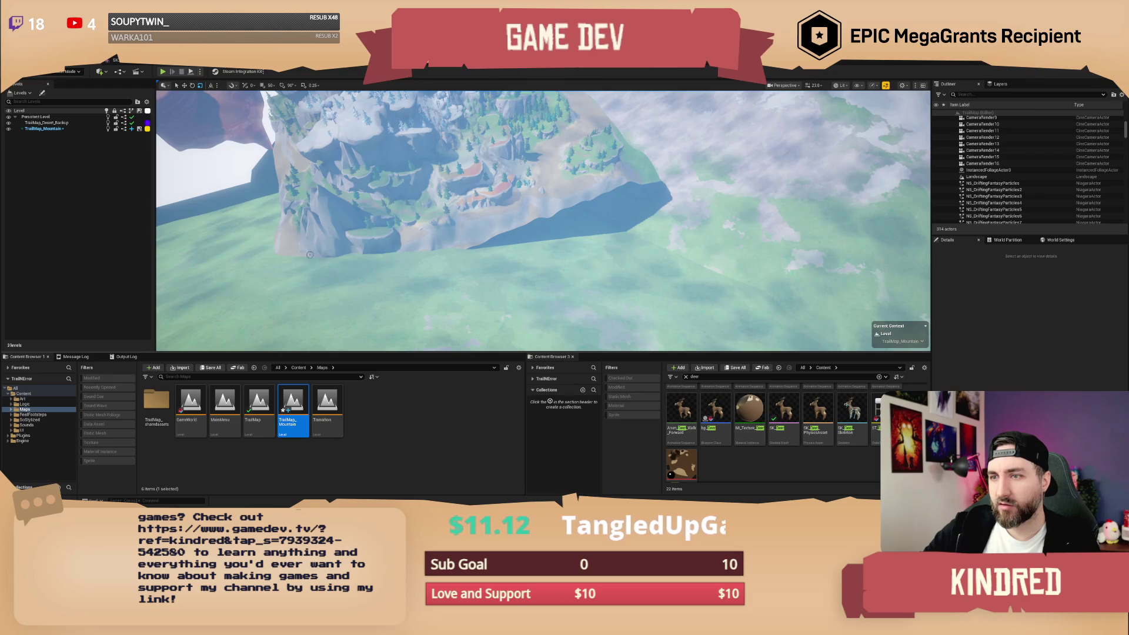
key(w)
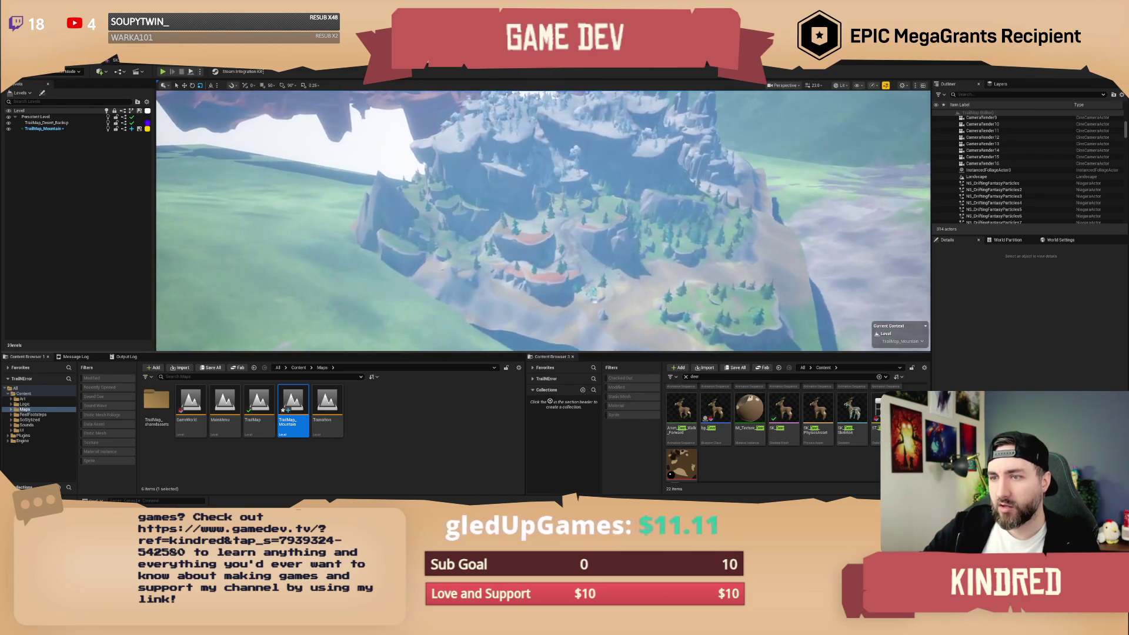
key(d)
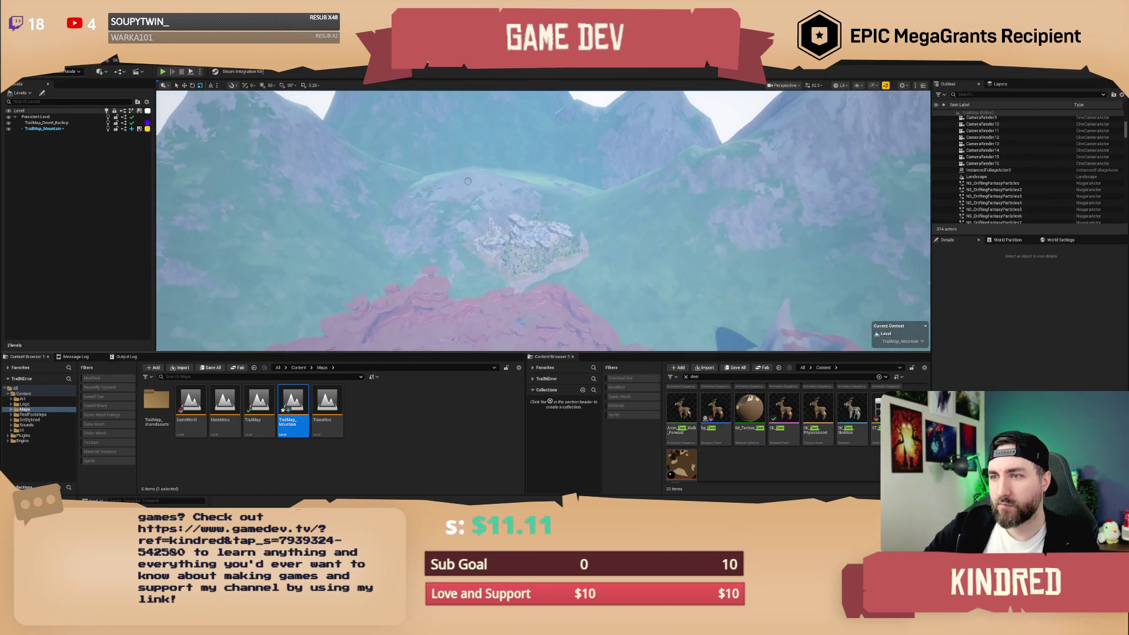
click(469, 182)
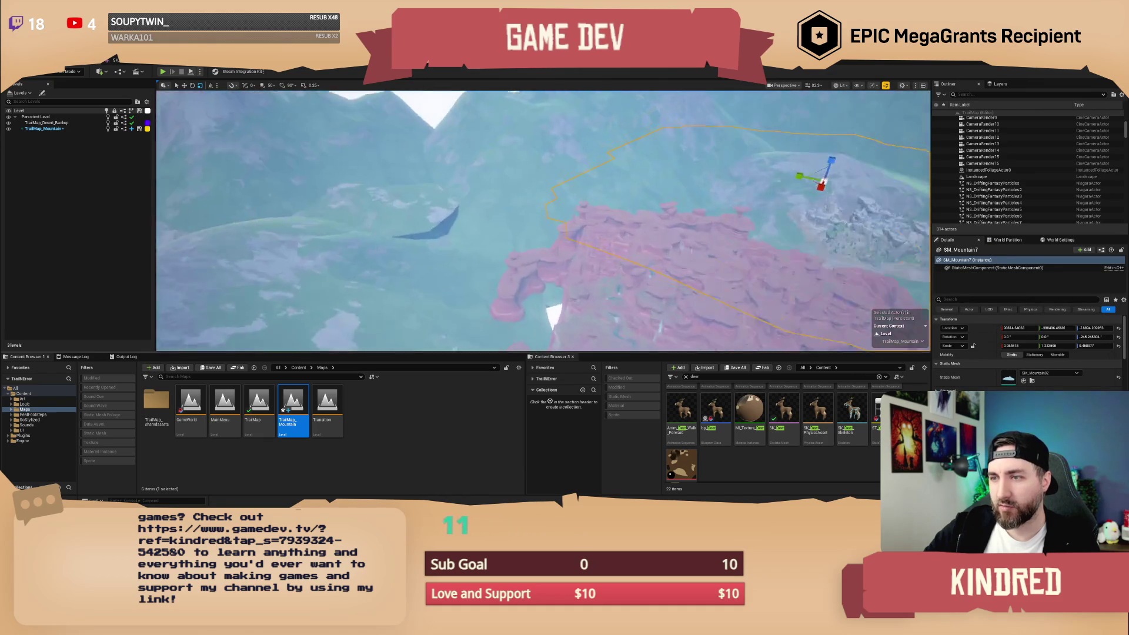
key(w)
click(477, 202)
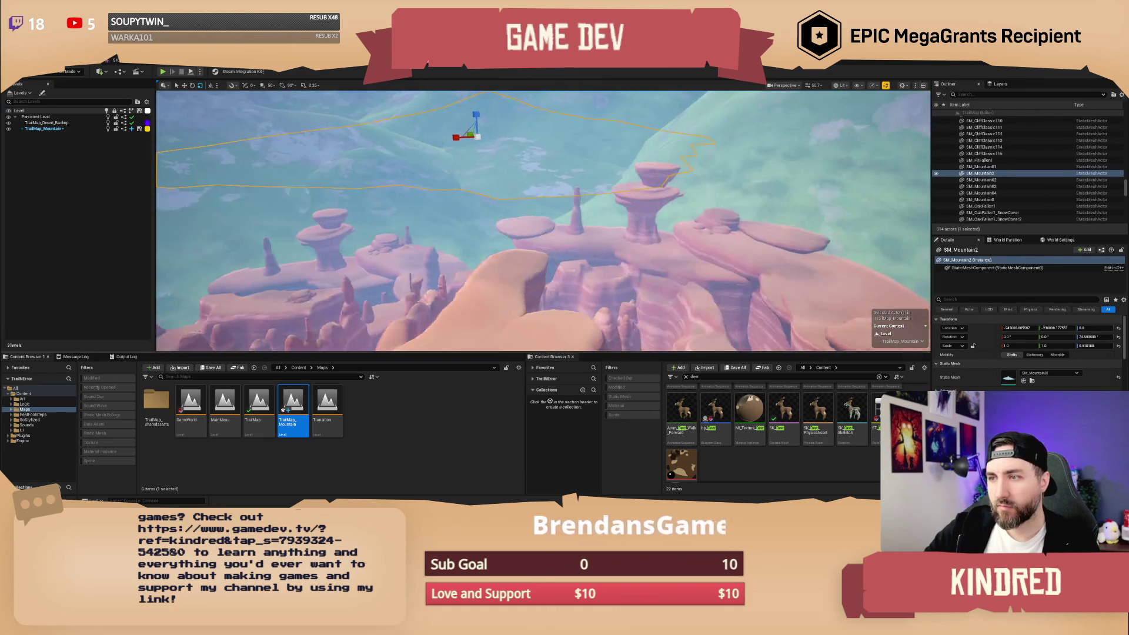
key(Delete)
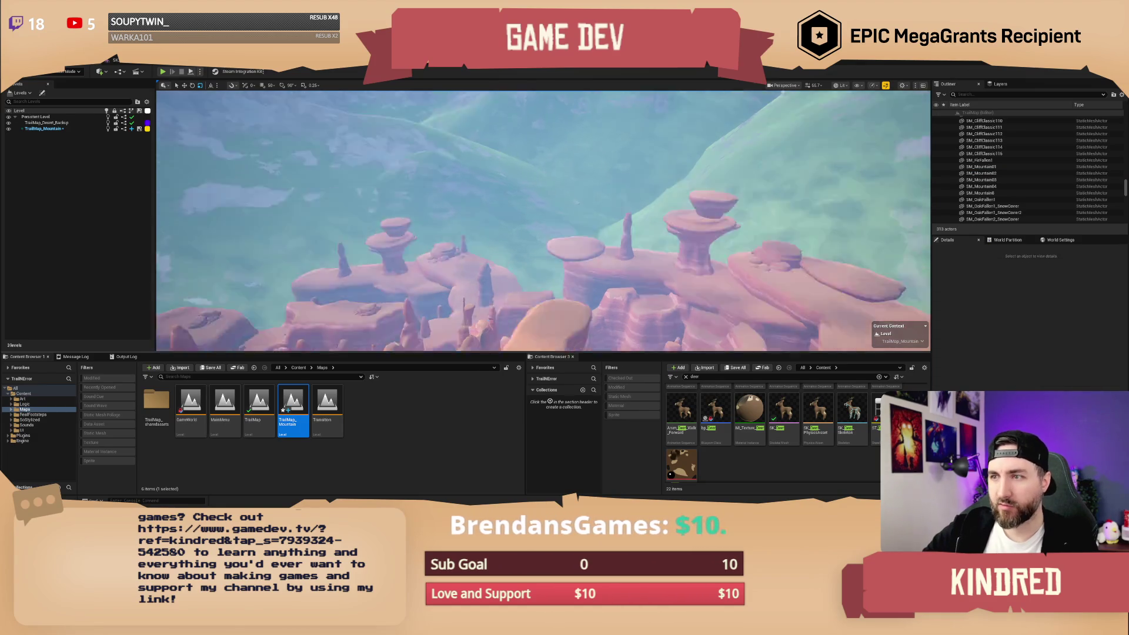
Fly the camera down into the red rock formations.
key(d)
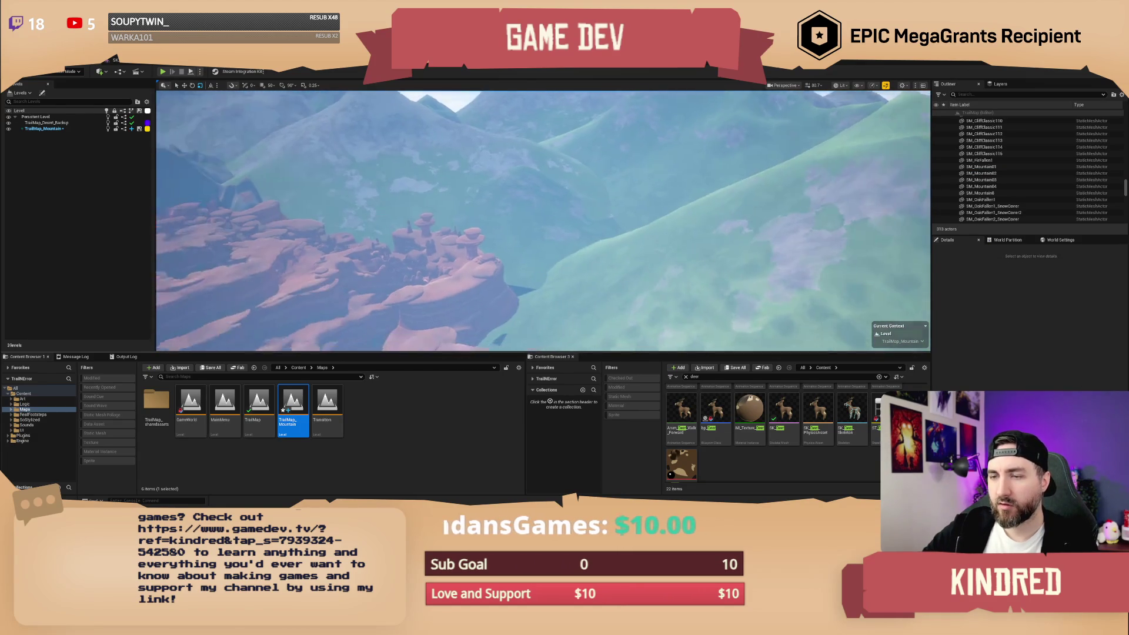
key(w)
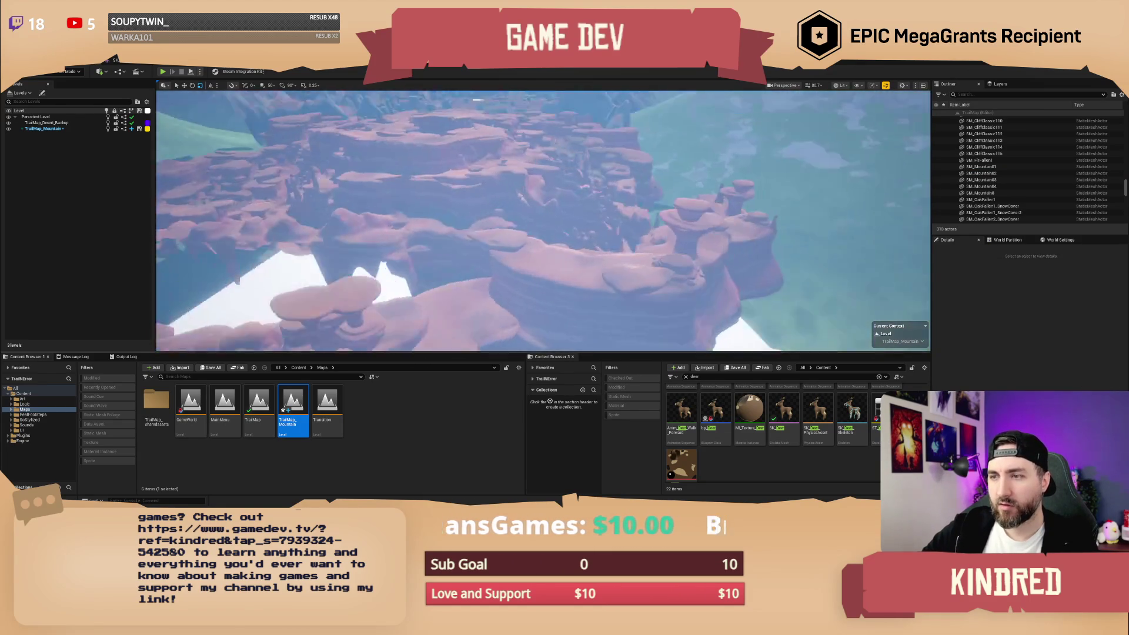
key(w)
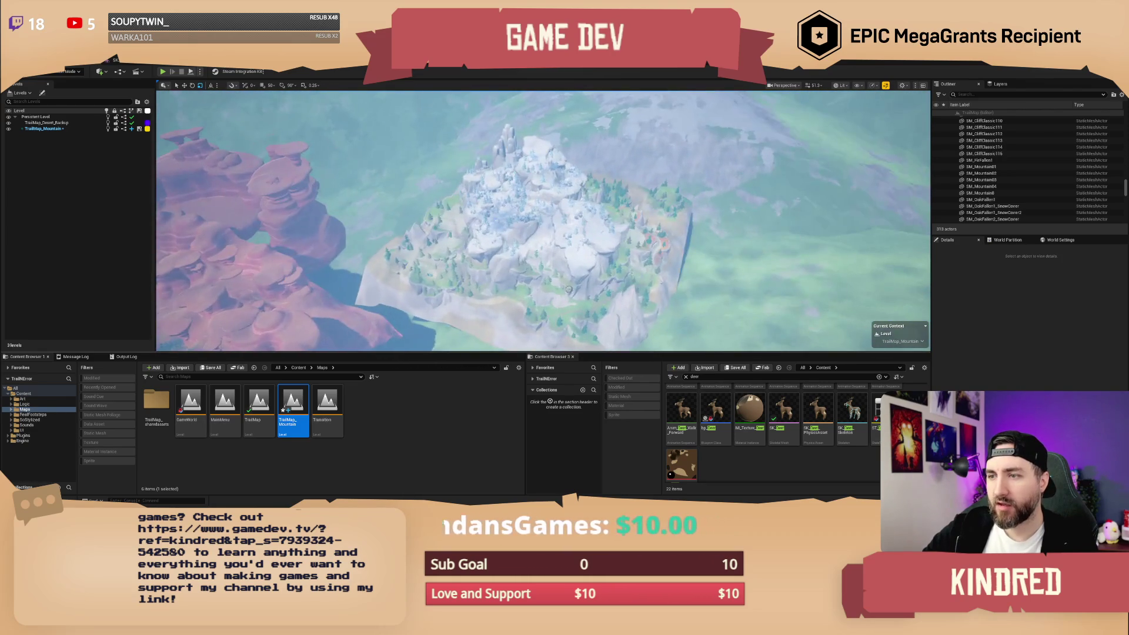
Fly up over the map at higher camera speed and select SM_Mountain03.
key(w)
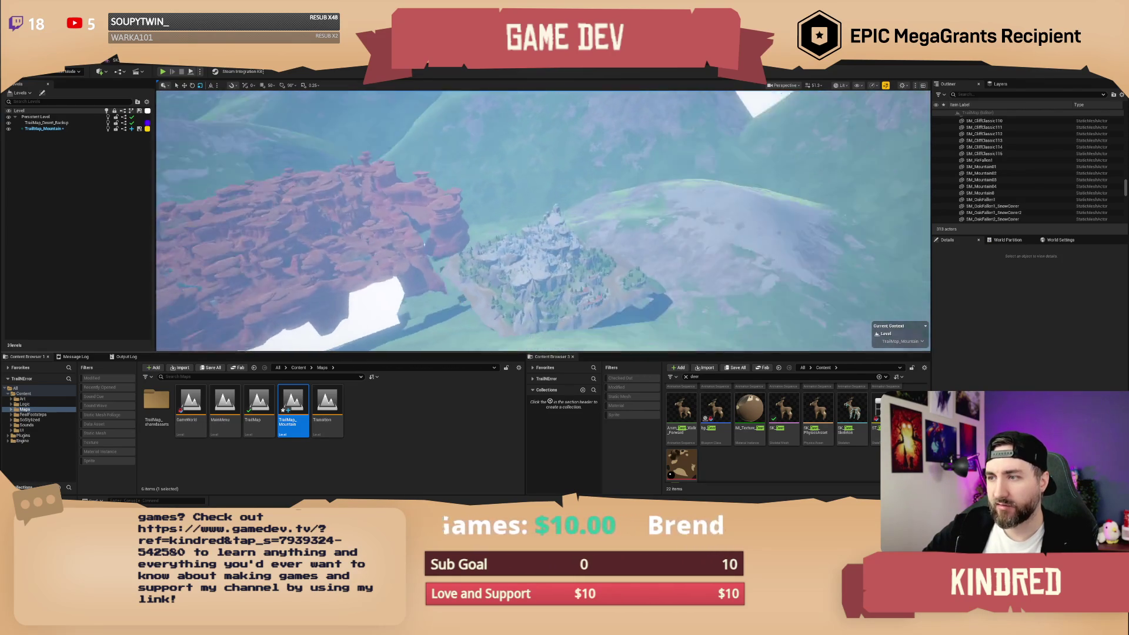
scroll(542, 220, up, 3)
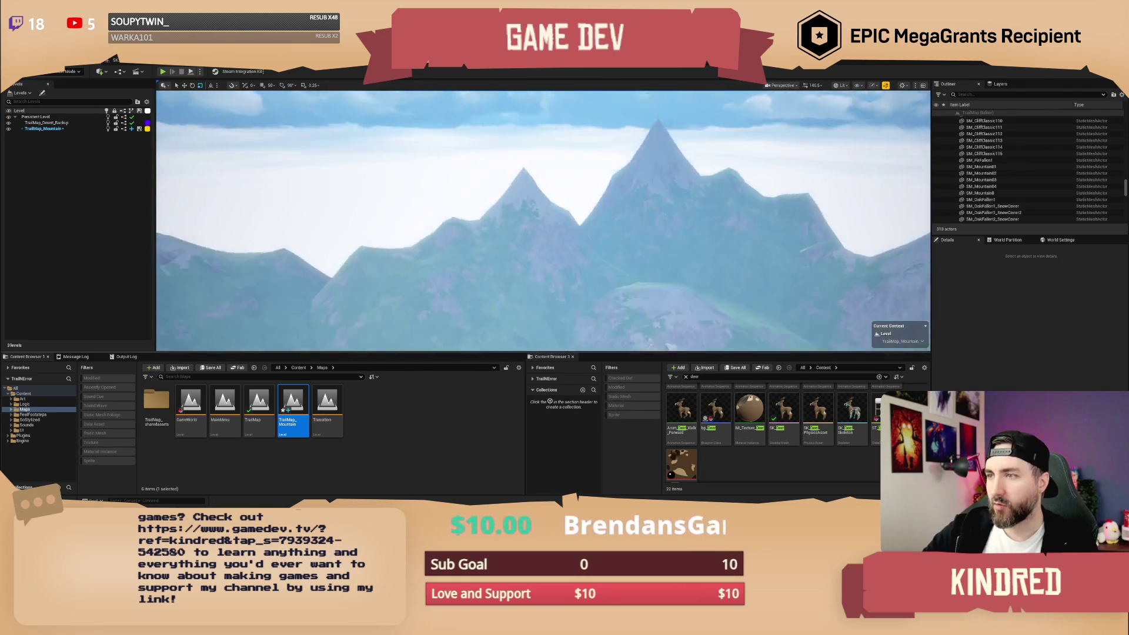
key(w)
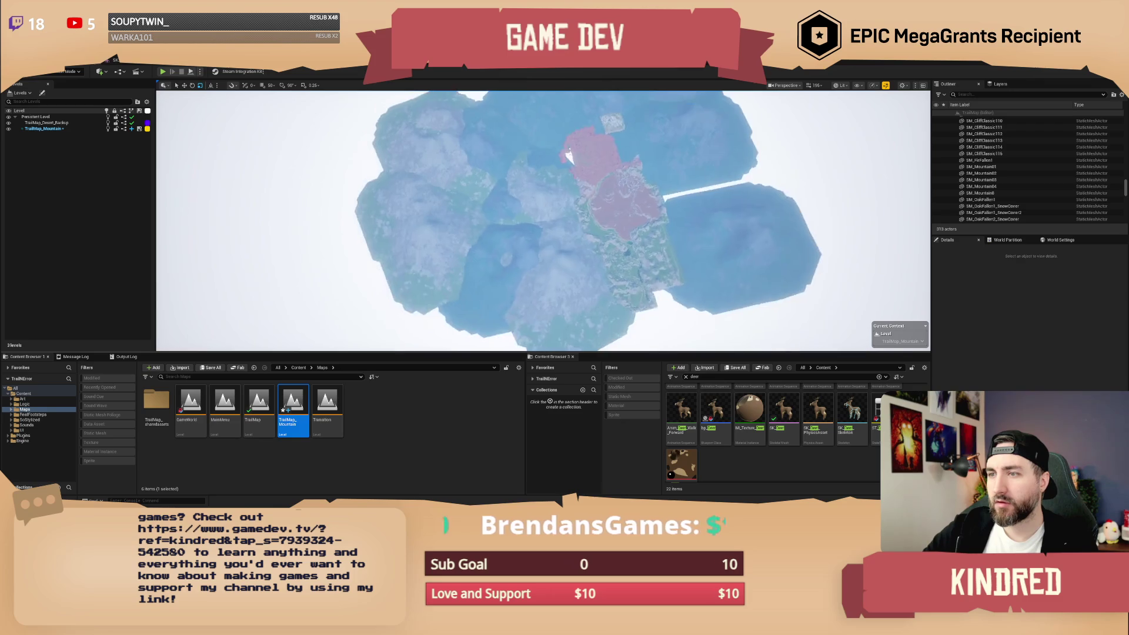
click(481, 231)
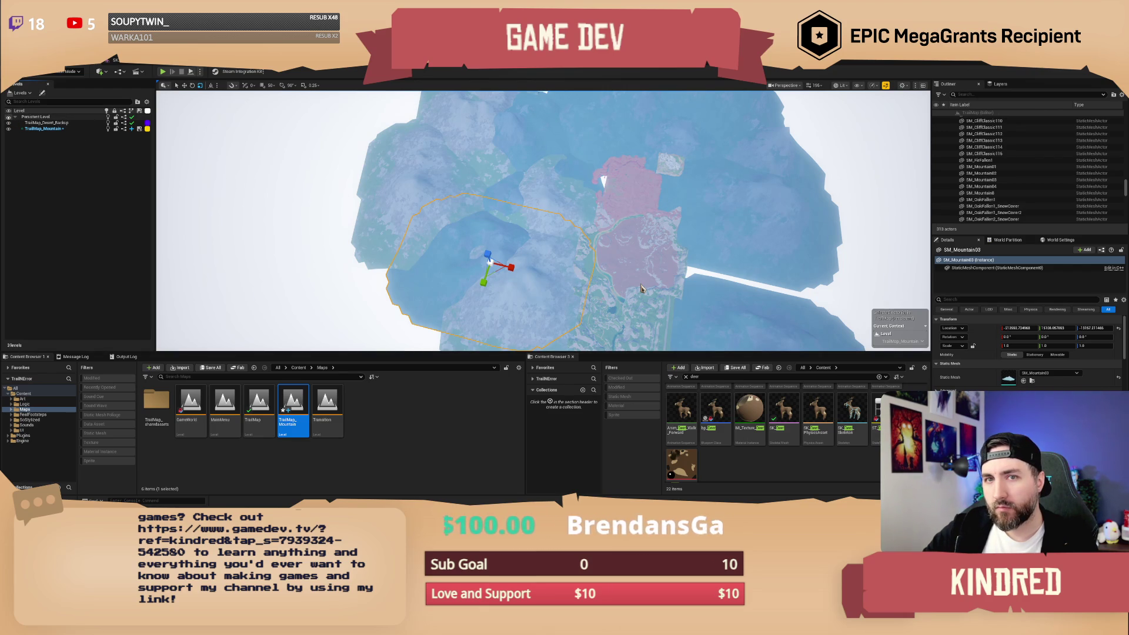
Select SM_RockDesert_CliffB161, then the SM_CliffClassic50 cliff mesh, zooming in on it.
scroll(529, 282, up, 5)
scroll(544, 221, up, 5)
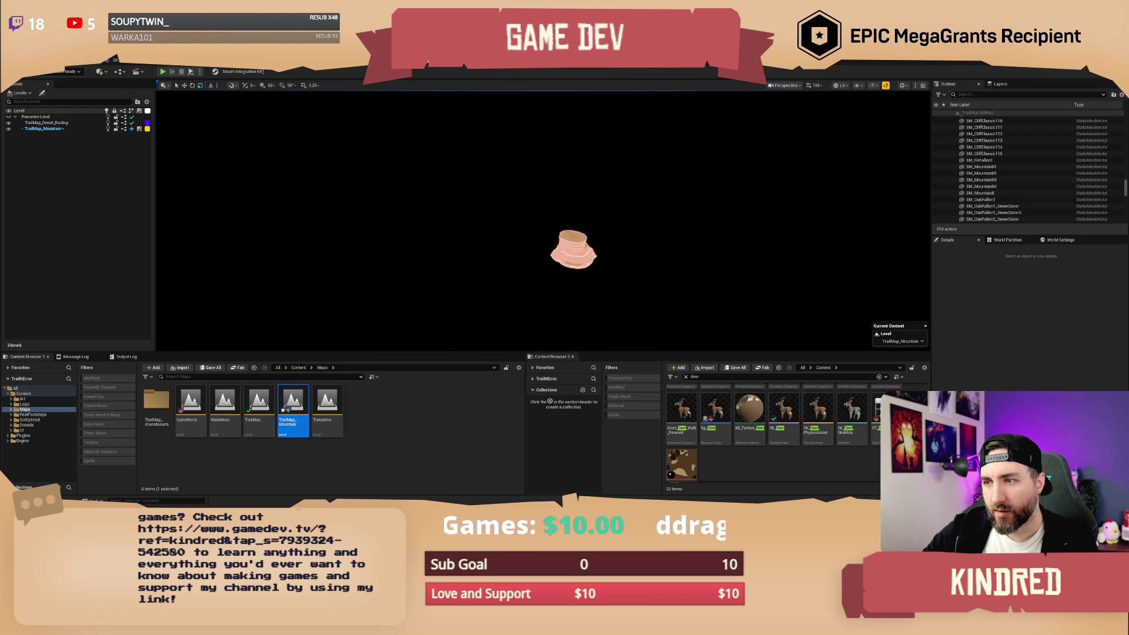
click(574, 248)
scroll(541, 220, down, 10)
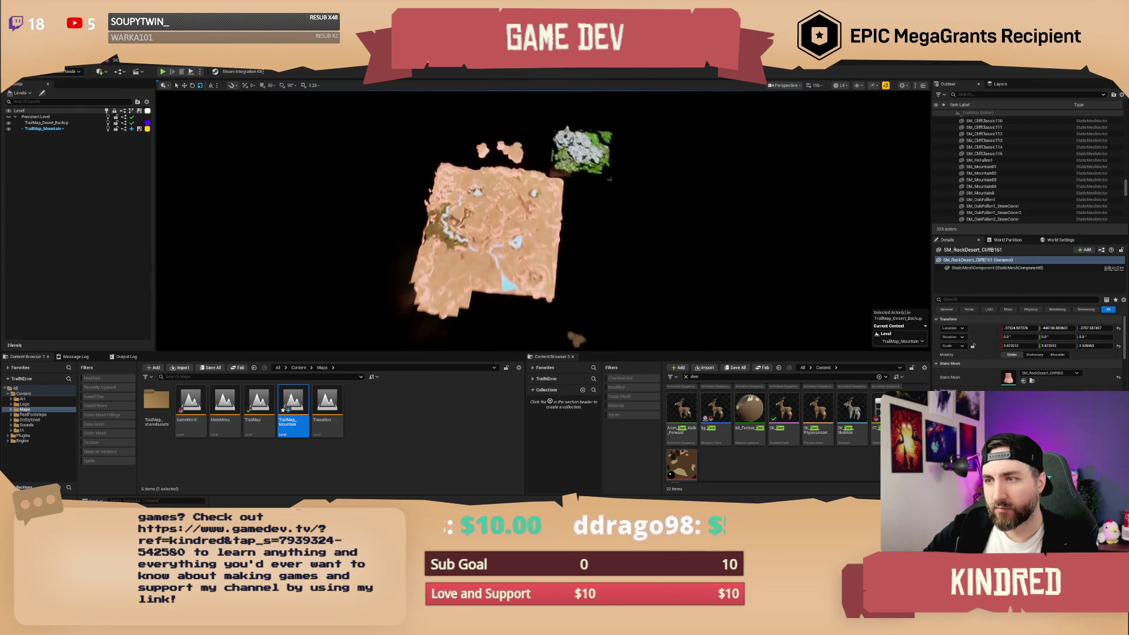
scroll(540, 220, up, 10)
scroll(696, 265, up, 3)
click(697, 265)
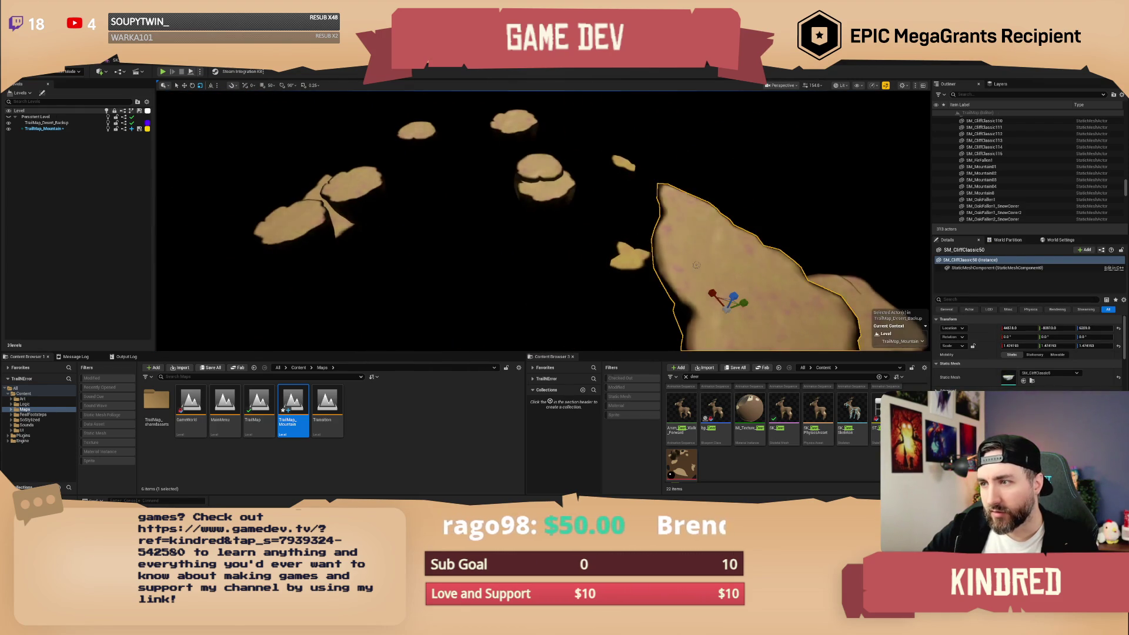
scroll(696, 265, down, 5)
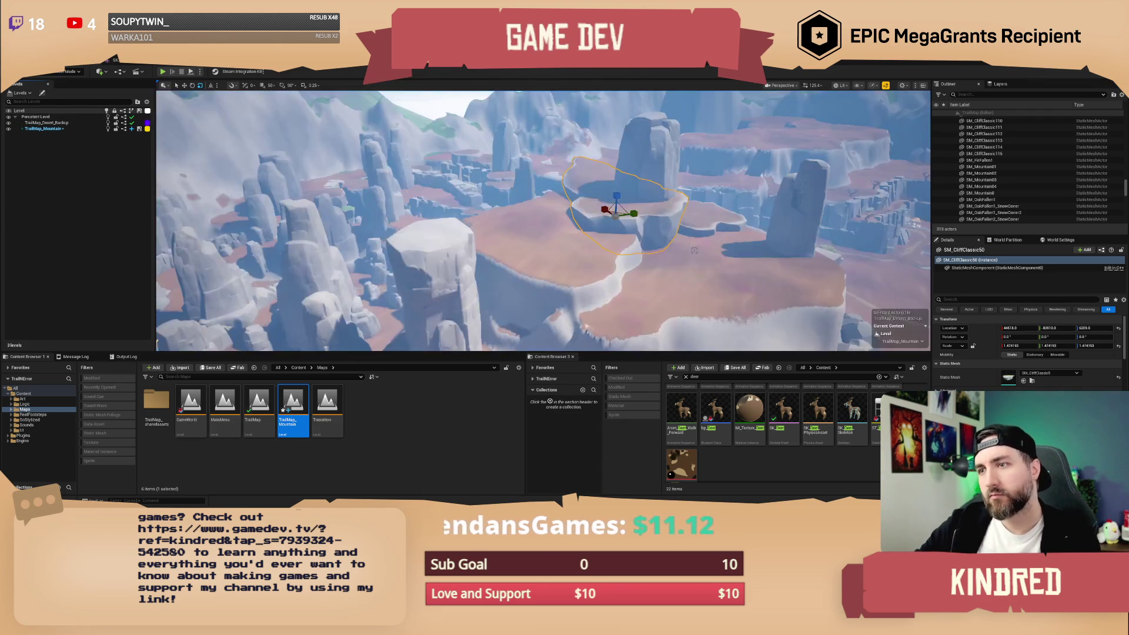
Hide the TrailMap_Desert_Backup sublevel, then fly the camera over the snowy mountain.
scroll(695, 251, down, 5)
scroll(543, 220, up, 5)
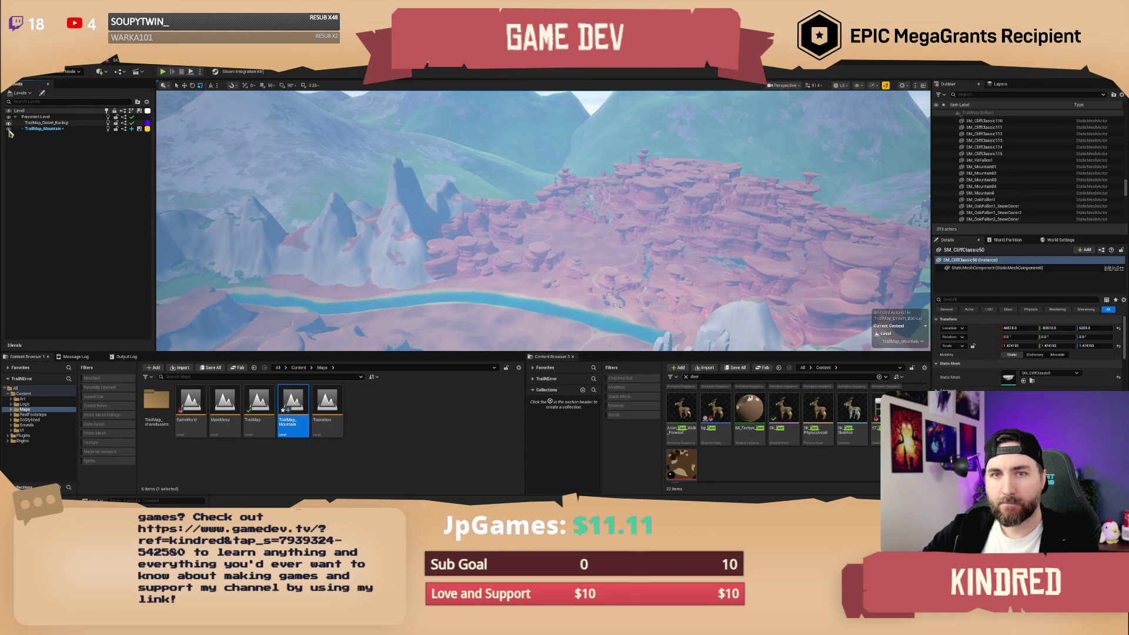
click(8, 123)
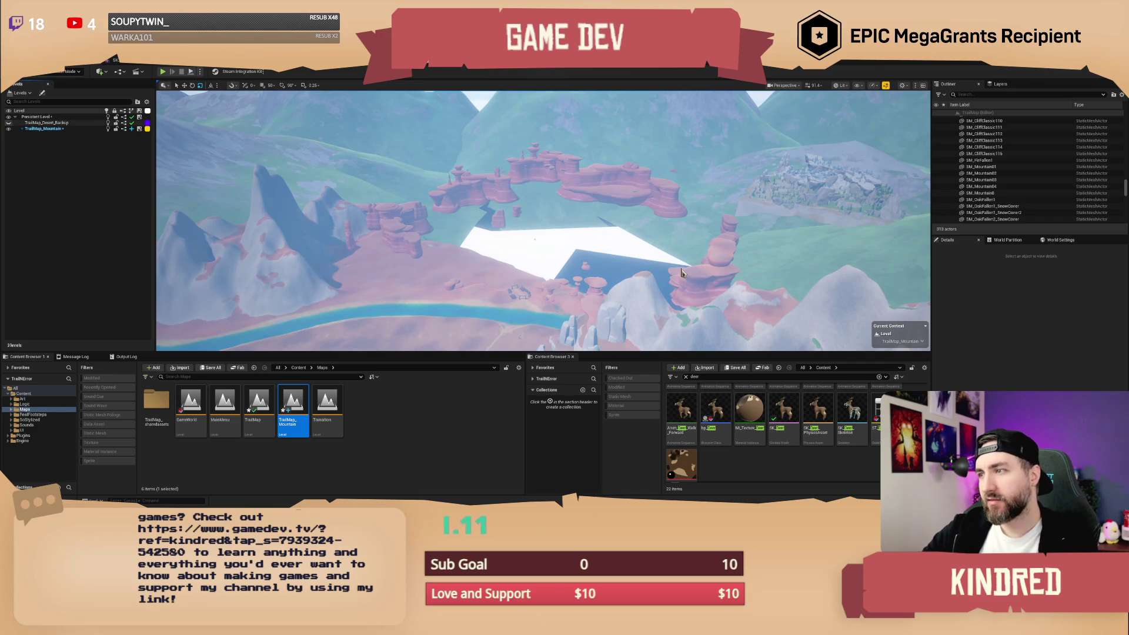
mouse_move(694, 237)
mouse_down()
mouse_move(676, 252)
mouse_move(599, 240)
mouse_up()
key(w)
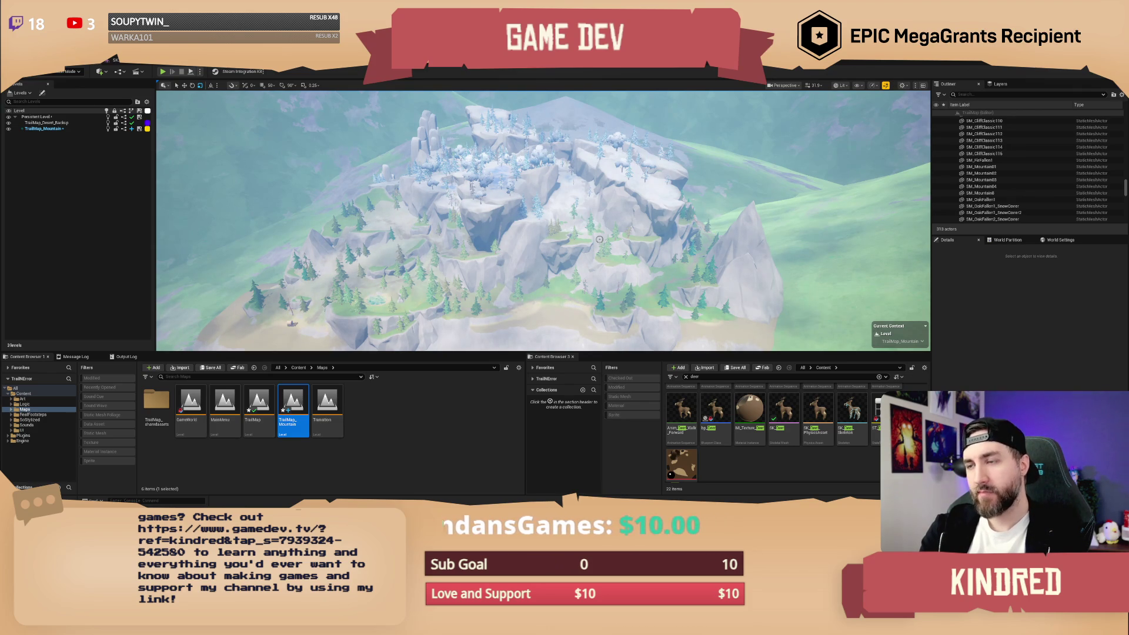
Save the map /Game/Maps/TrailMap with Ctrl+S.
mouse_move(599, 239)
mouse_down()
mouse_move(582, 177)
mouse_move(683, 222)
mouse_move(659, 245)
mouse_up()
scroll(653, 259, up, 2)
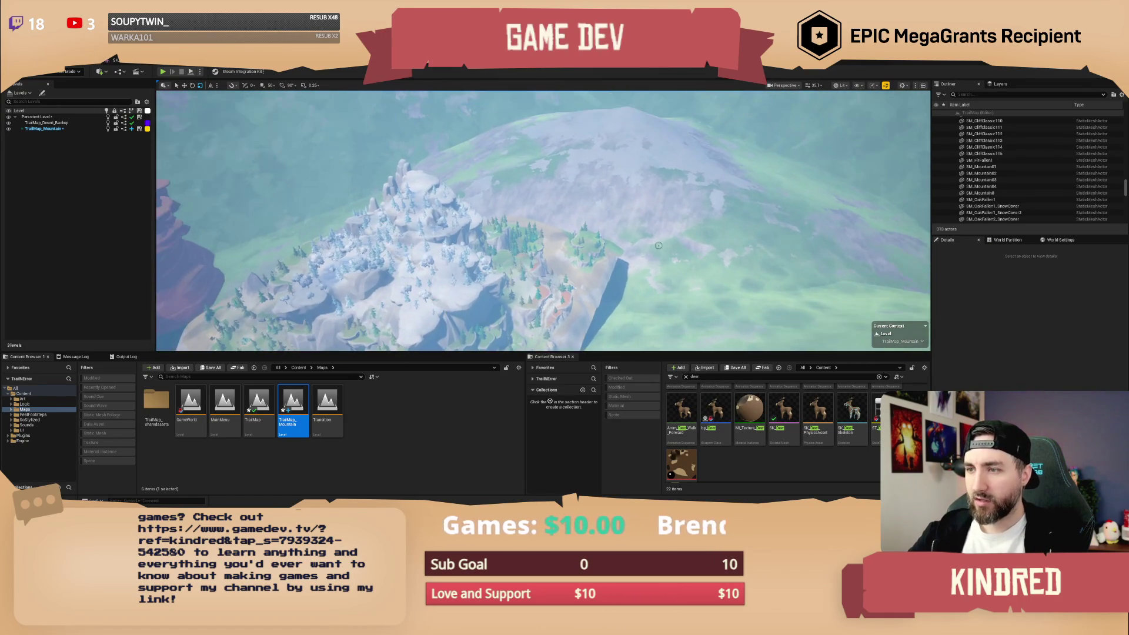
key(ctrl+s)
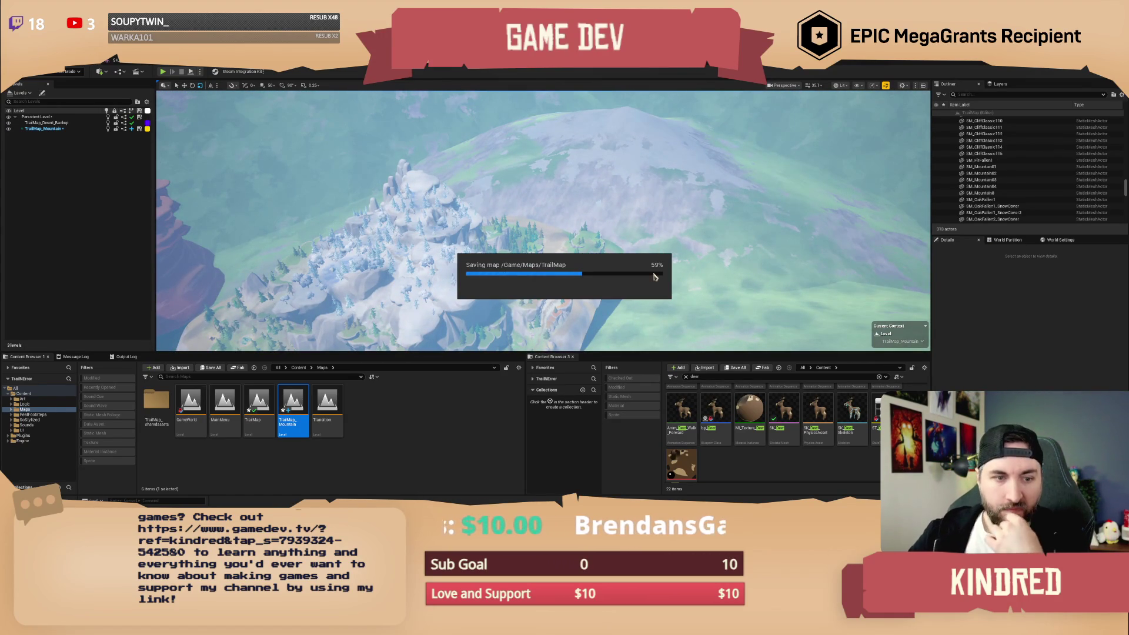